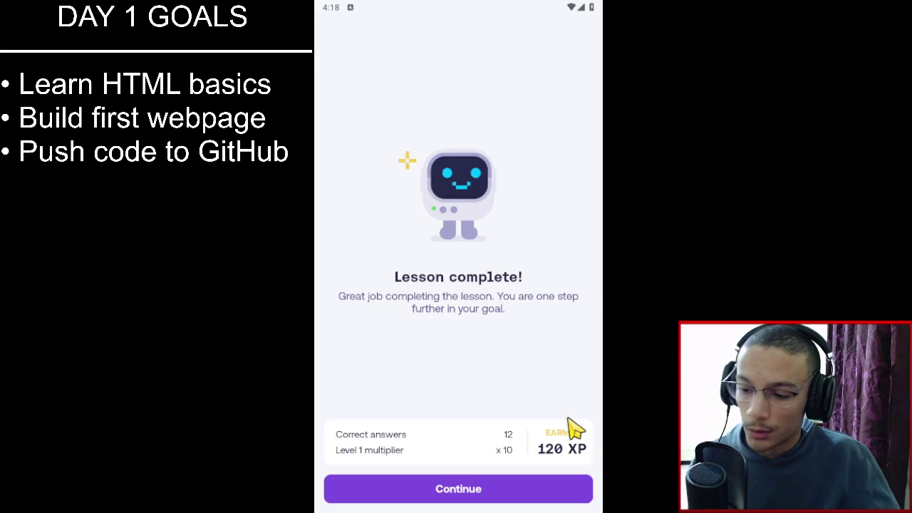
# Dismiss the lesson-complete and league screens and scroll through the course map.
pyautogui.click(579, 497)
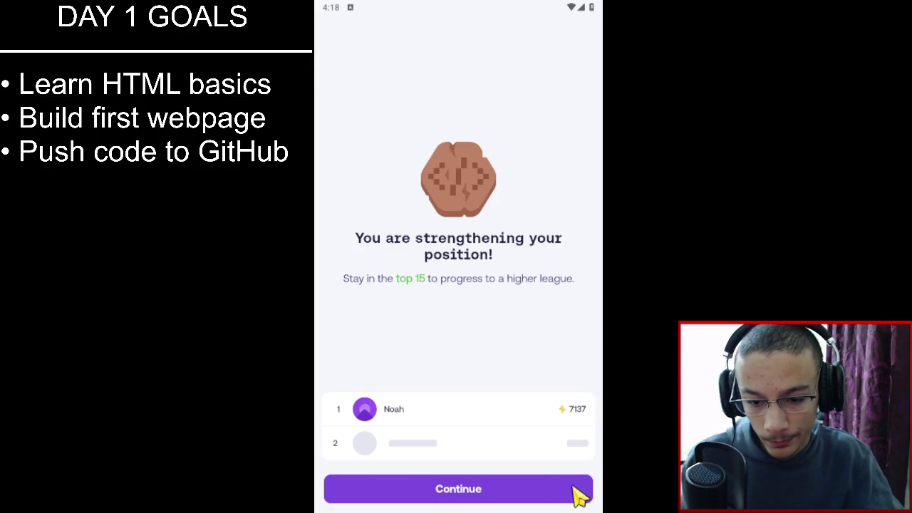
pyautogui.click(576, 494)
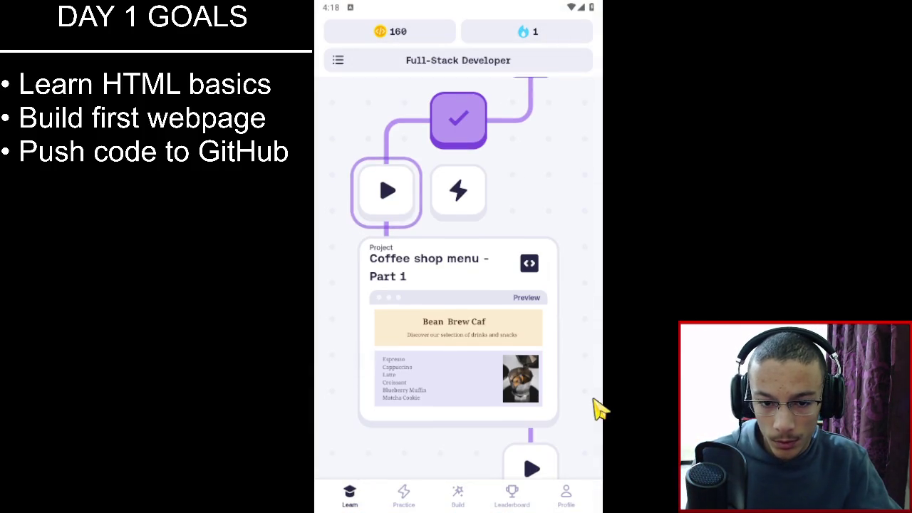
pyautogui.scroll(-2, 531, 211)
pyautogui.scroll(-10, 528, 212)
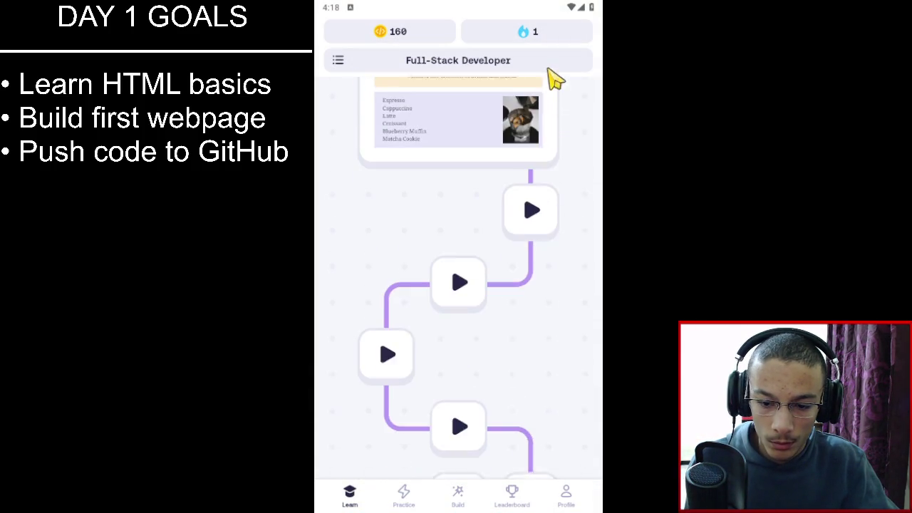
pyautogui.scroll(4, 529, 248)
pyautogui.scroll(8, 524, 246)
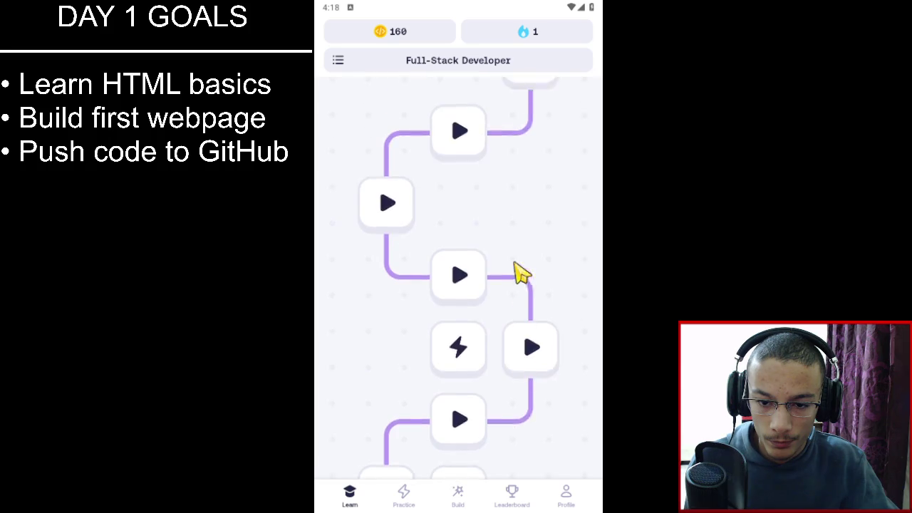
# Open the CSS Intermediate 2 practice node and start practicing.
pyautogui.click(460, 228)
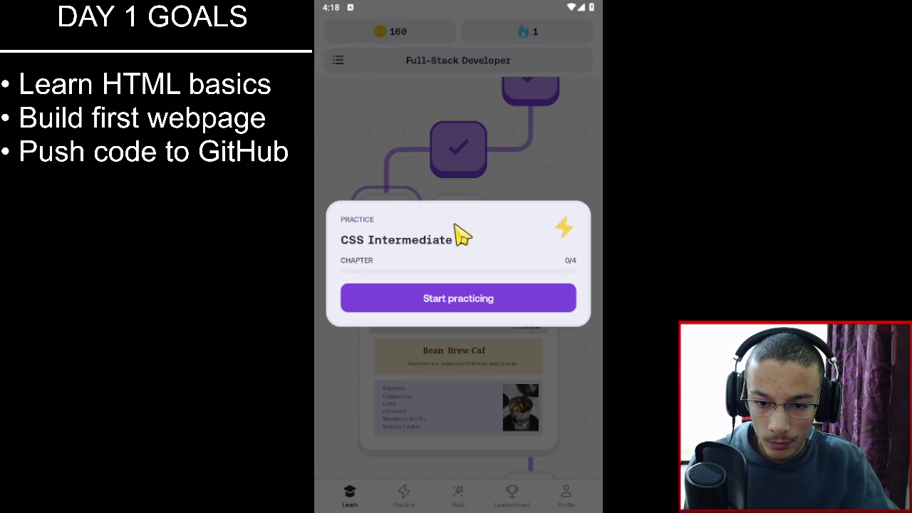
pyautogui.click(552, 169)
pyautogui.click(388, 218)
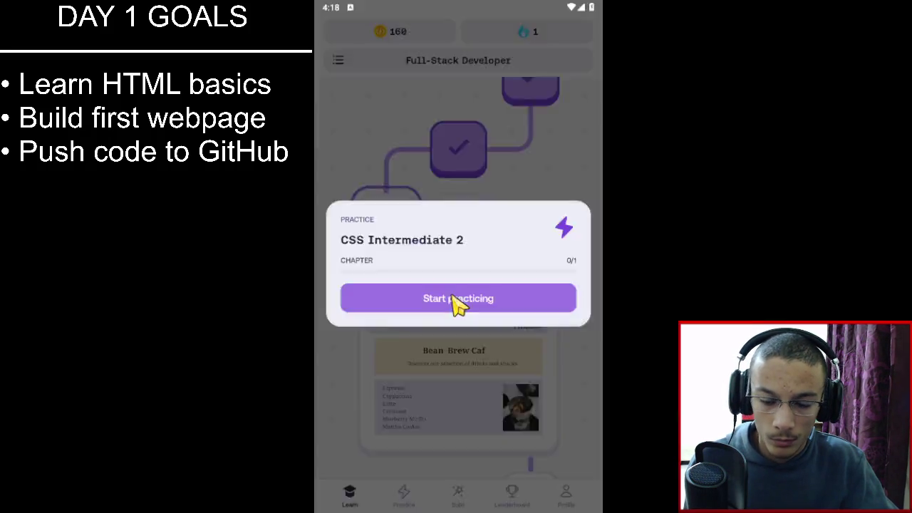
pyautogui.click(458, 300)
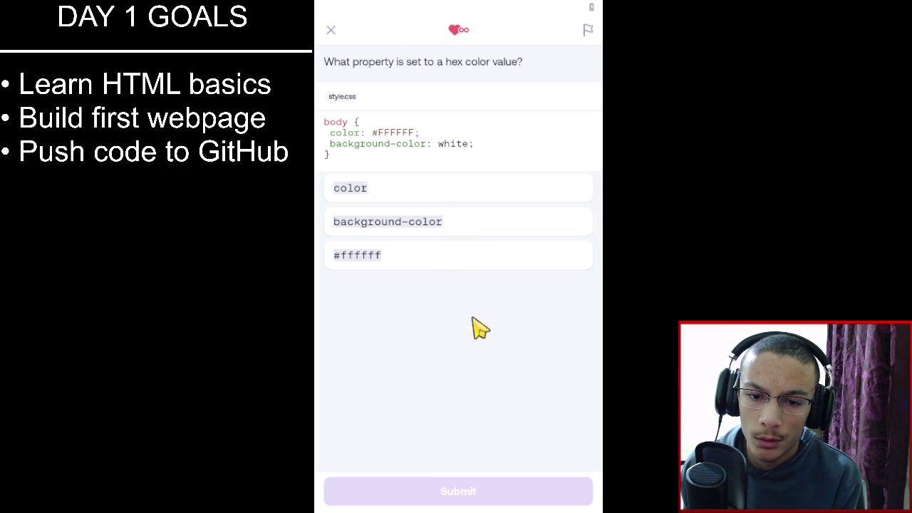
# Answer that color takes a hex value, then set the heading colour to #0000FF for blue.
pyautogui.click(470, 188)
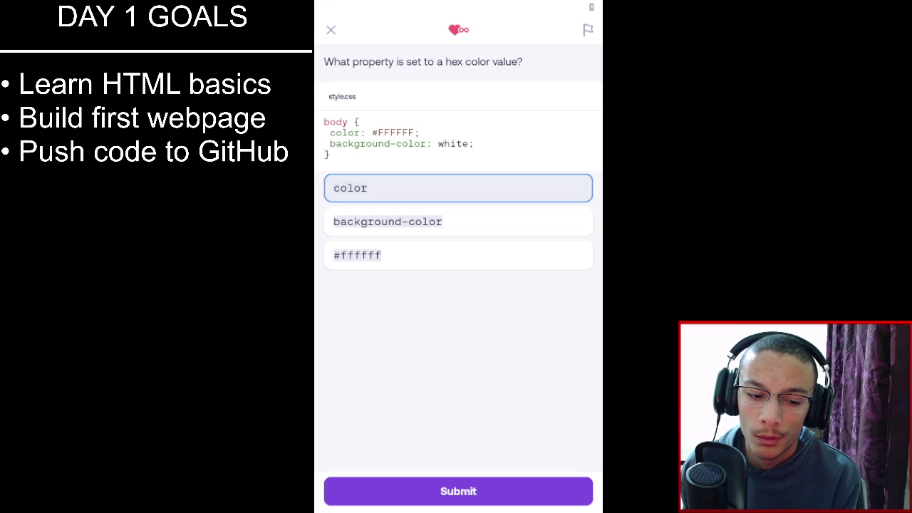
pyautogui.click(406, 493)
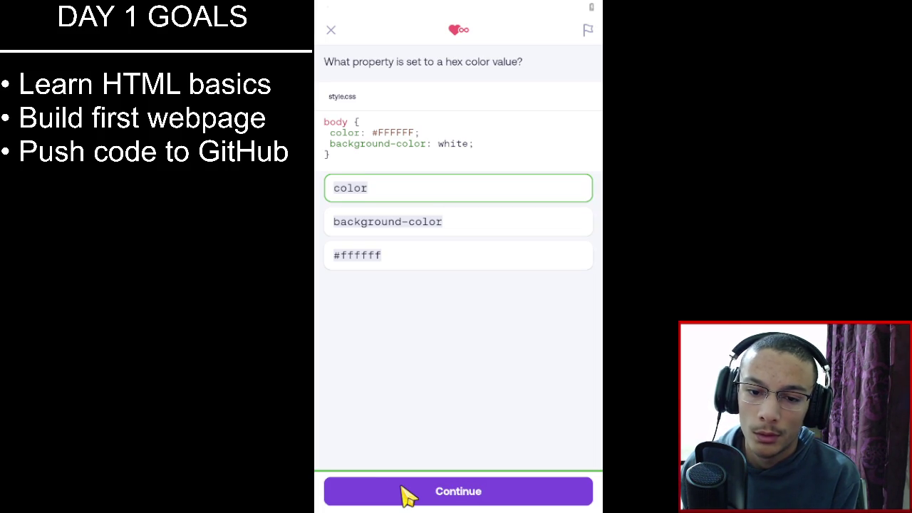
pyautogui.click(407, 493)
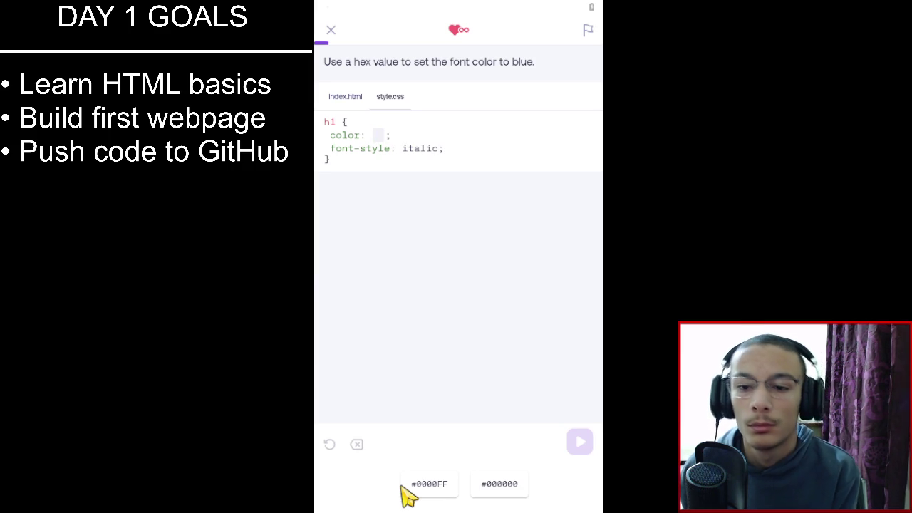
pyautogui.click(450, 489)
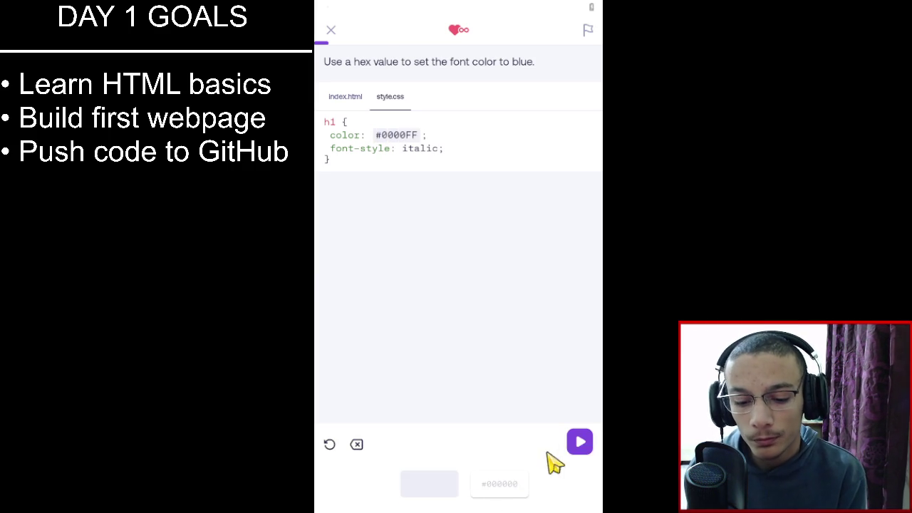
pyautogui.click(582, 443)
pyautogui.click(566, 485)
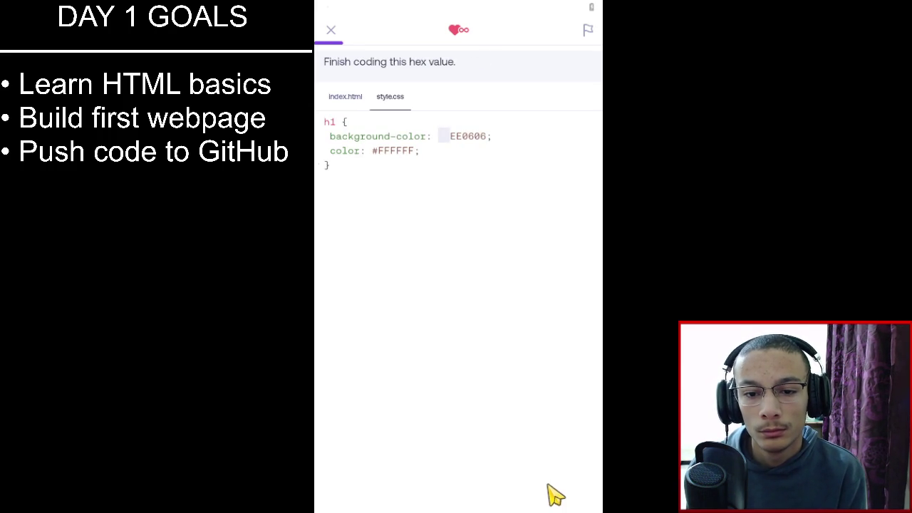
# Add the missing # so the colour value reads #EE0606, and pass the check.
pyautogui.click(443, 136)
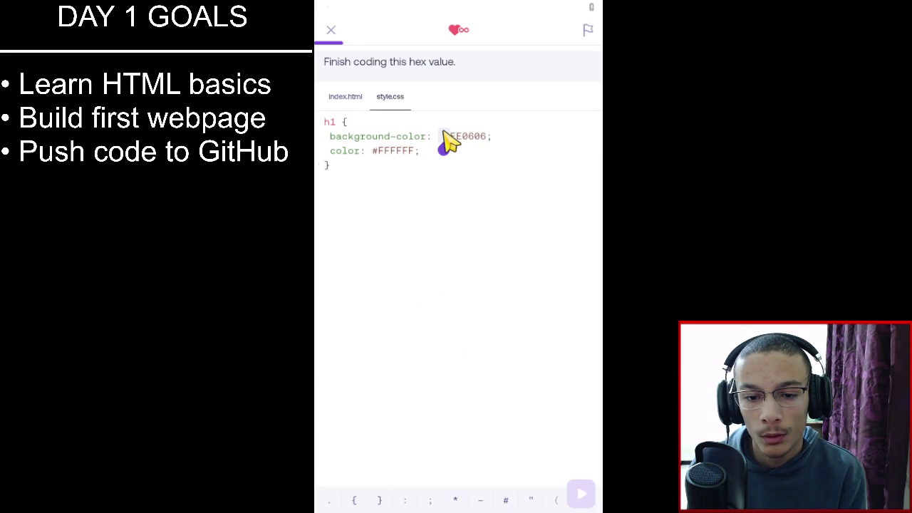
pyautogui.click(506, 501)
pyautogui.click(581, 498)
pyautogui.click(567, 501)
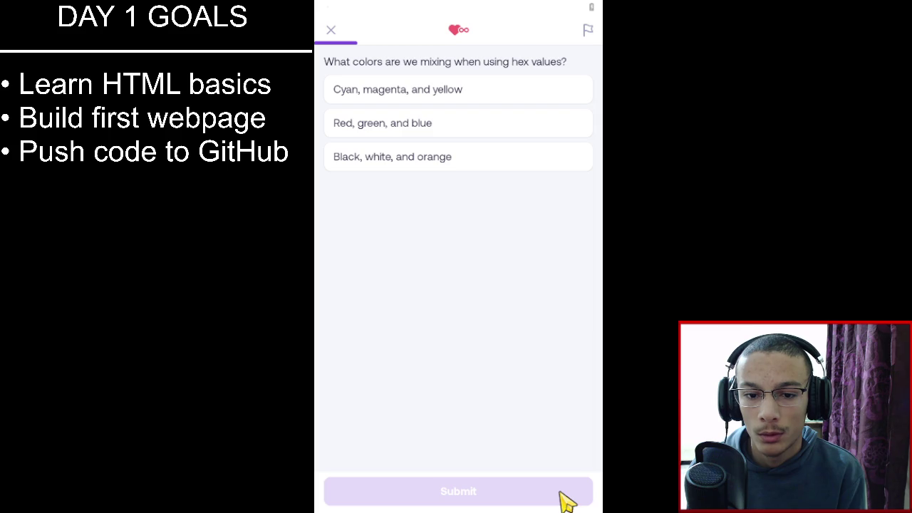
# Answer 'Red, green, and blue', then make the HONEY heading yellow with #FFFF00.
pyautogui.click(440, 122)
pyautogui.click(515, 486)
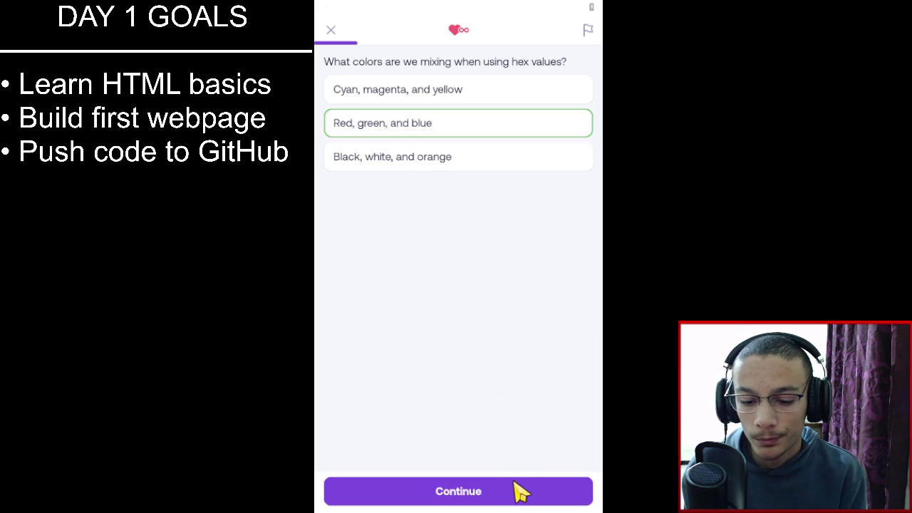
pyautogui.click(518, 491)
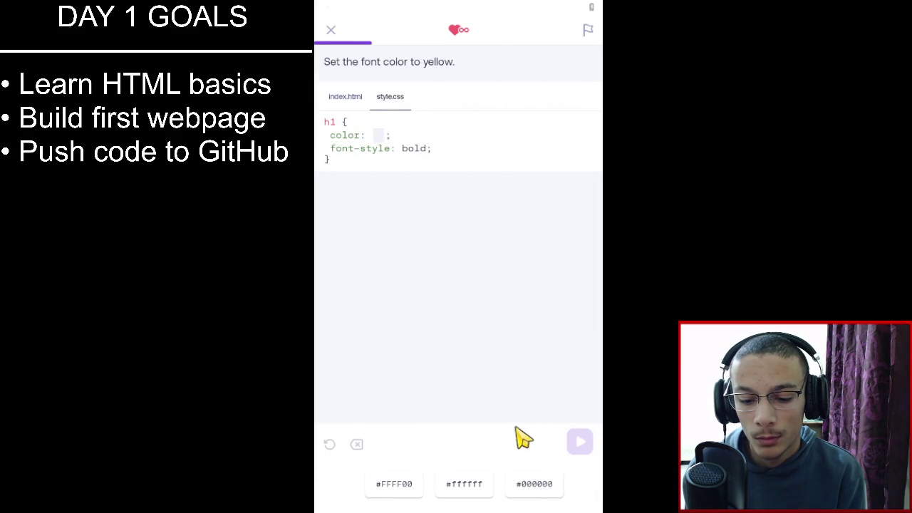
pyautogui.click(396, 486)
pyautogui.click(580, 443)
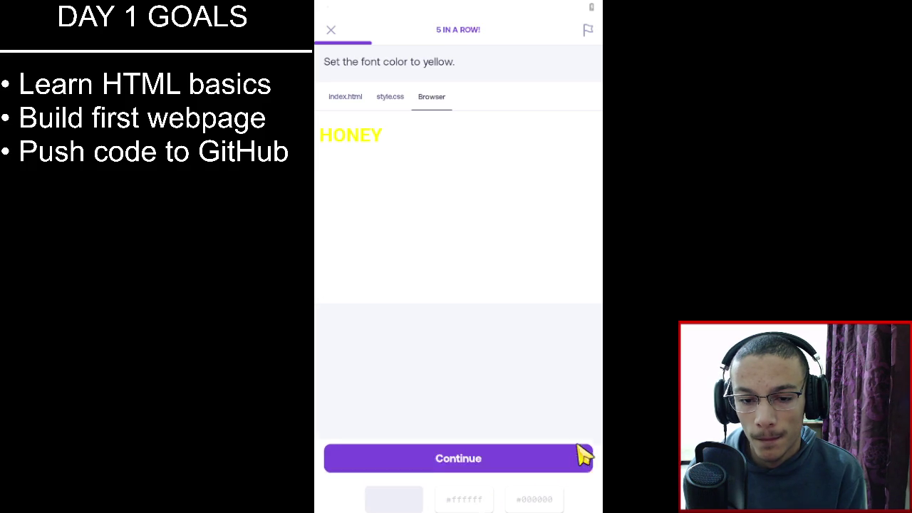
pyautogui.click(535, 497)
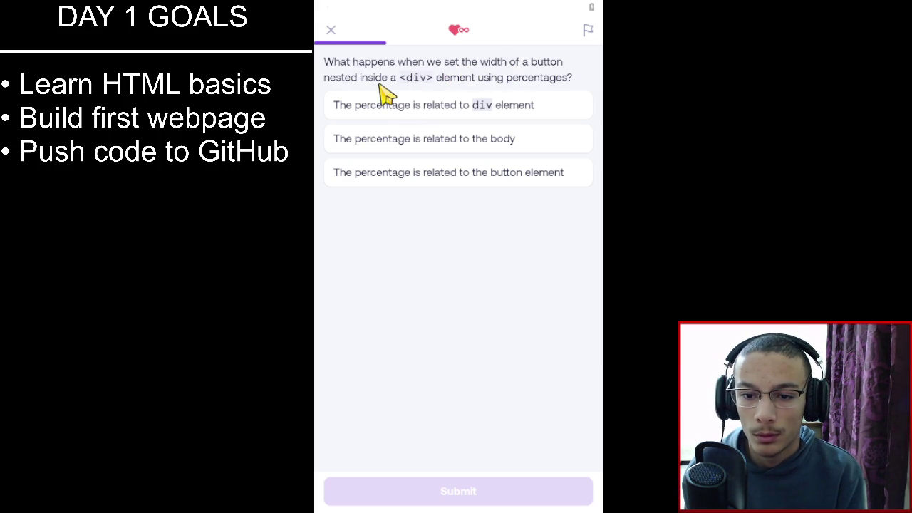
# Answer 'The percentage is related to div element' for the nested button's width.
pyautogui.click(492, 107)
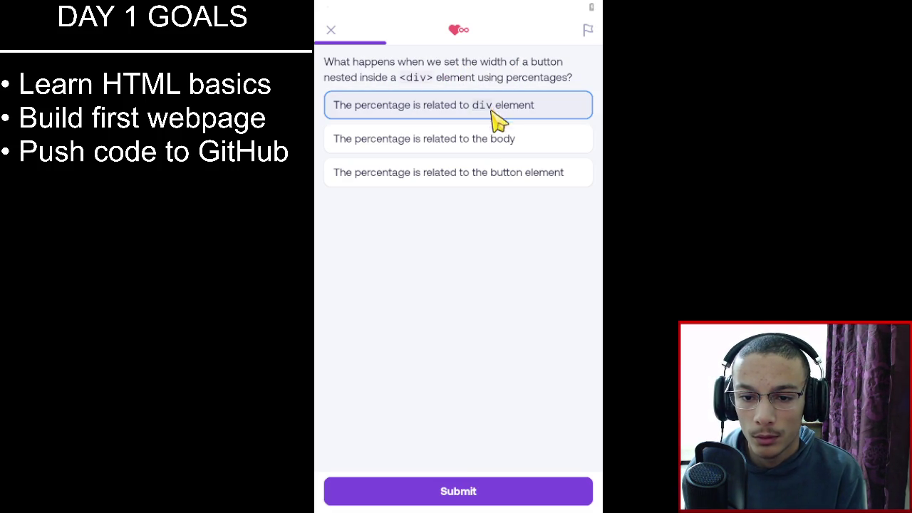
pyautogui.click(479, 490)
pyautogui.click(479, 490)
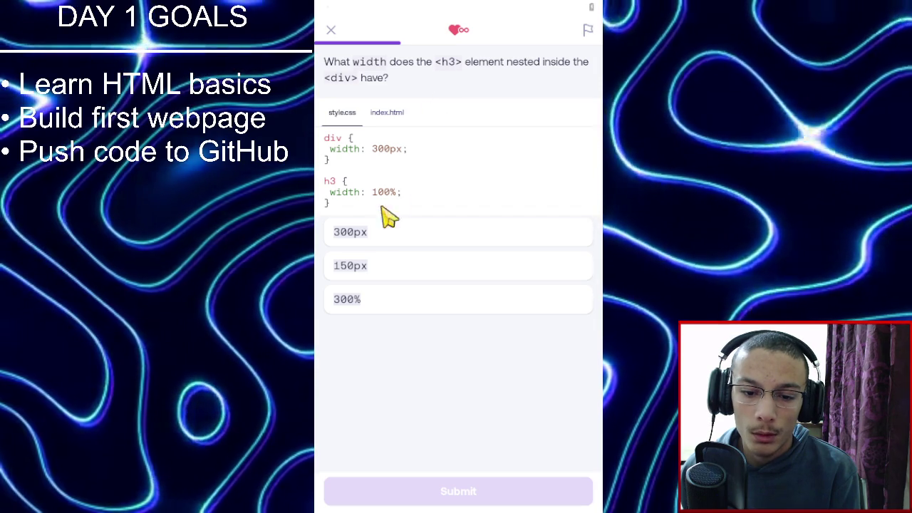
# Answer that the 100% h3 is 300px wide, then give the image a 100% width.
pyautogui.click(373, 242)
pyautogui.click(418, 497)
pyautogui.click(418, 497)
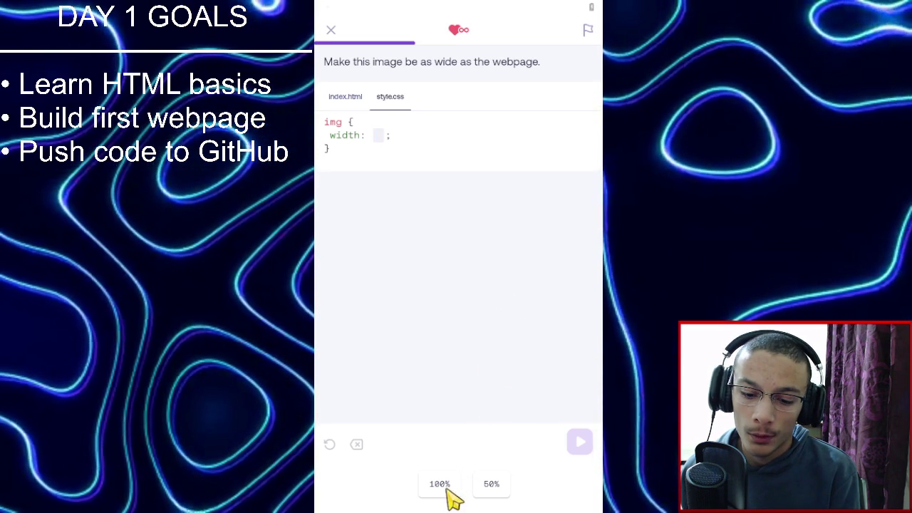
pyautogui.click(445, 485)
pyautogui.click(576, 446)
pyautogui.click(554, 492)
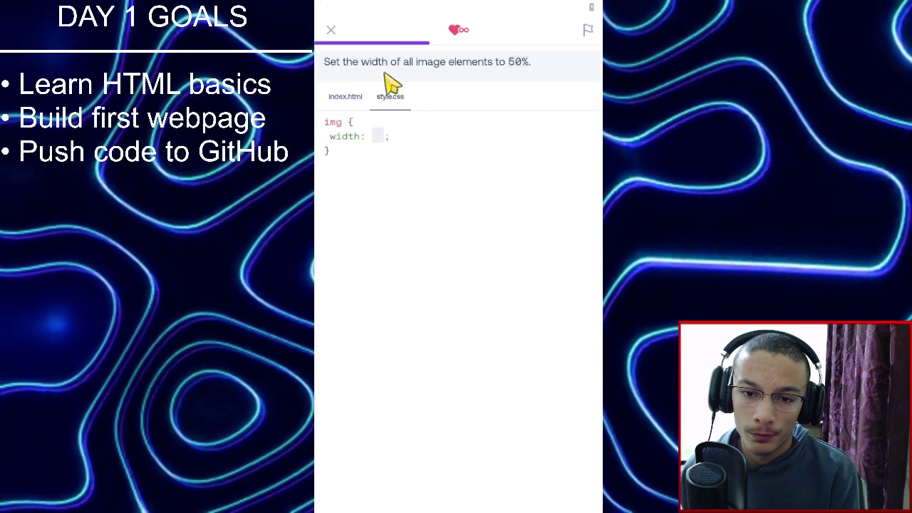
# Type 50% as the image width so the images display at half width.
pyautogui.click(378, 137)
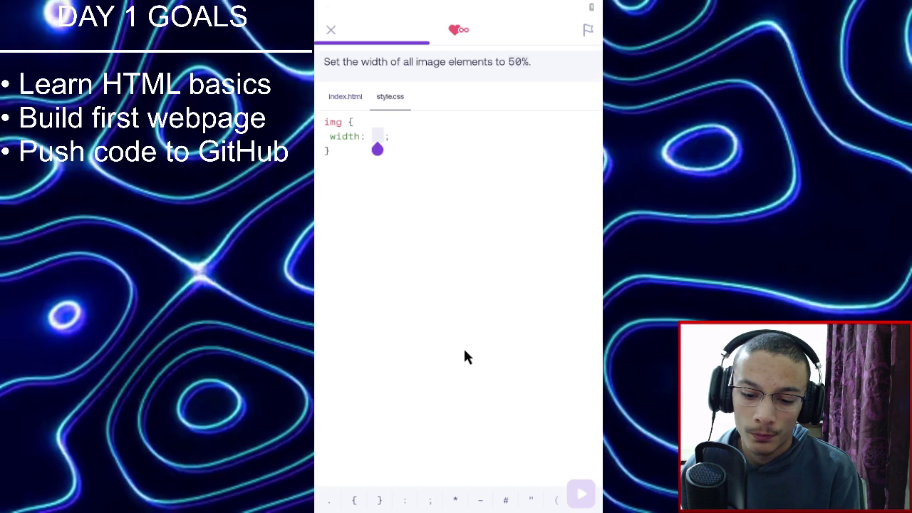
pyautogui.write('50%')
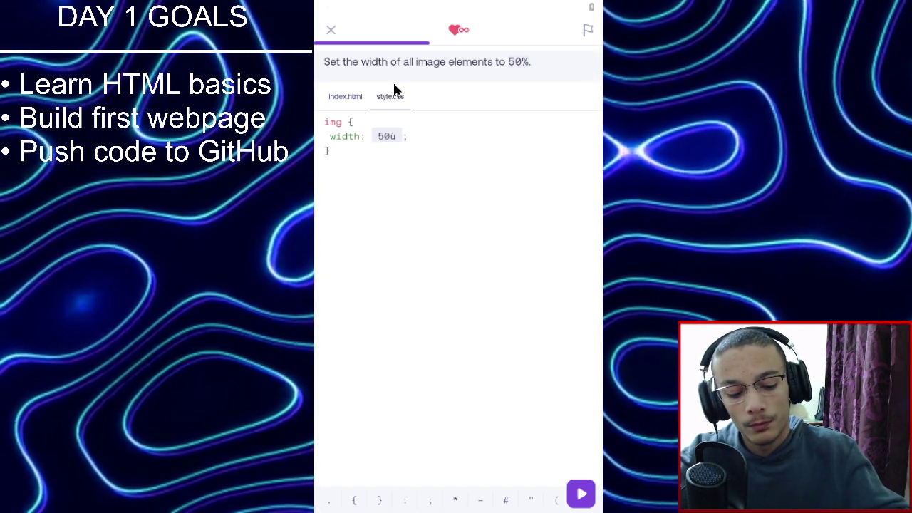
pyautogui.press('BackSpace')
pyautogui.write('%')
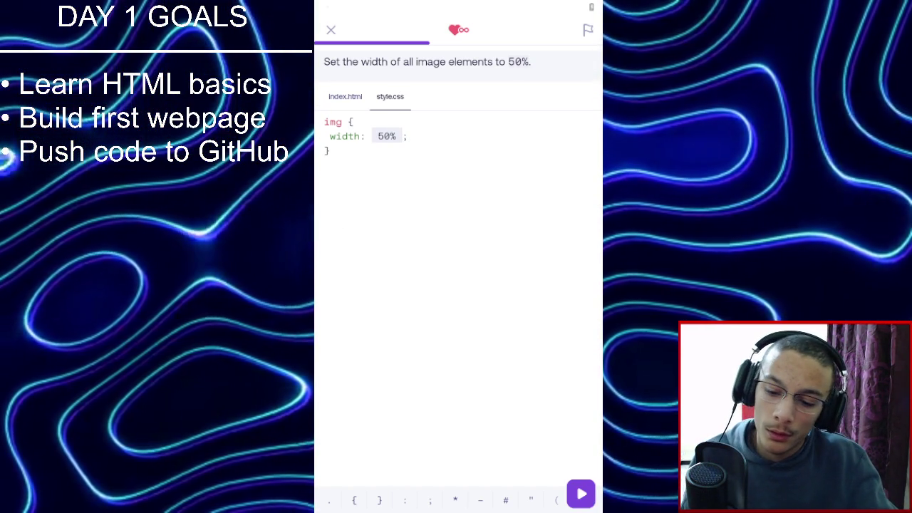
pyautogui.click(584, 501)
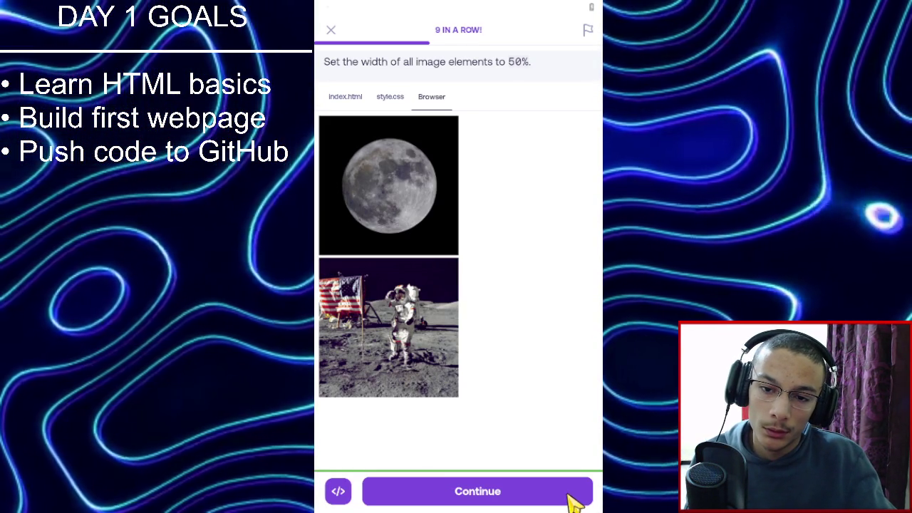
pyautogui.click(571, 501)
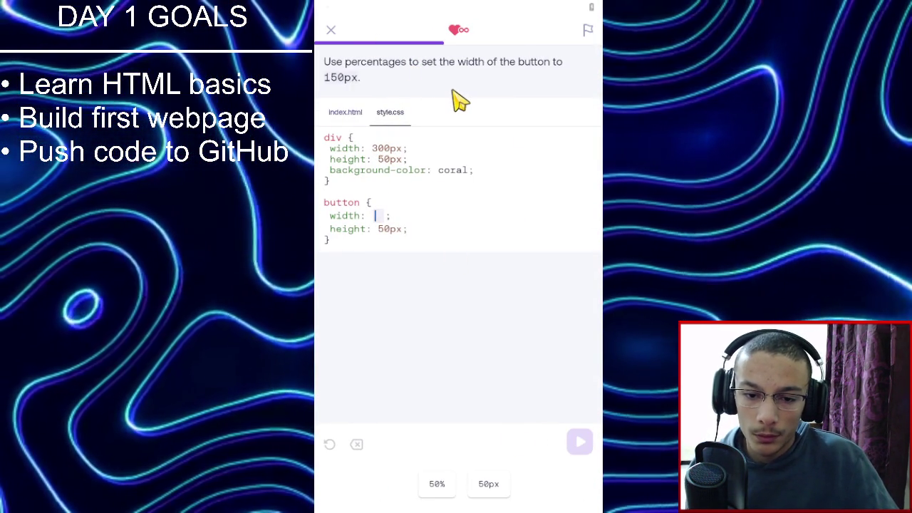
# Fill the button width blank with 50% and pass the exercise.
pyautogui.click(436, 484)
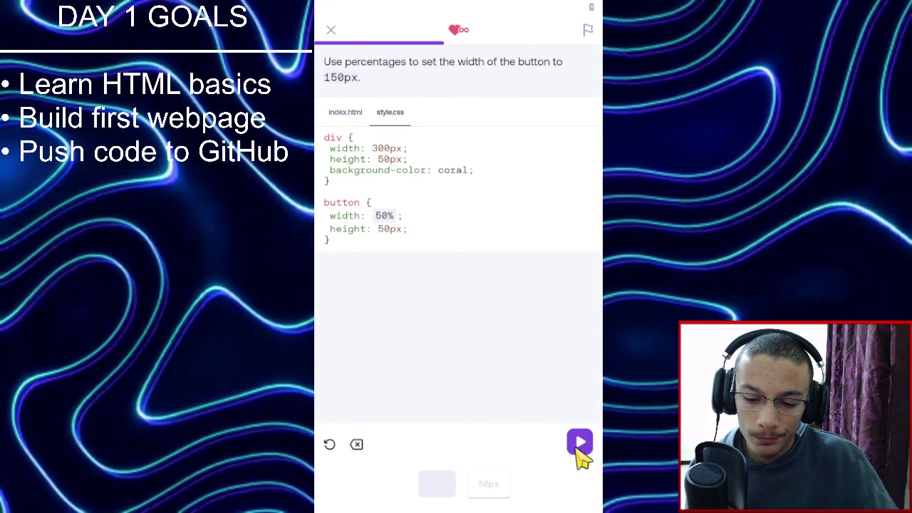
pyautogui.click(580, 444)
pyautogui.click(542, 489)
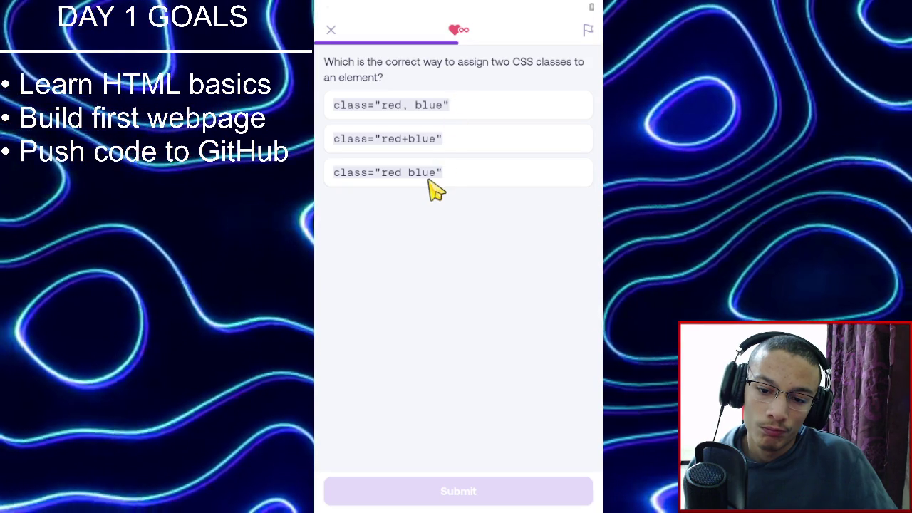
# Choose class="red blue" as the way to assign two classes, and submit.
pyautogui.click(431, 187)
pyautogui.click(437, 489)
pyautogui.click(443, 496)
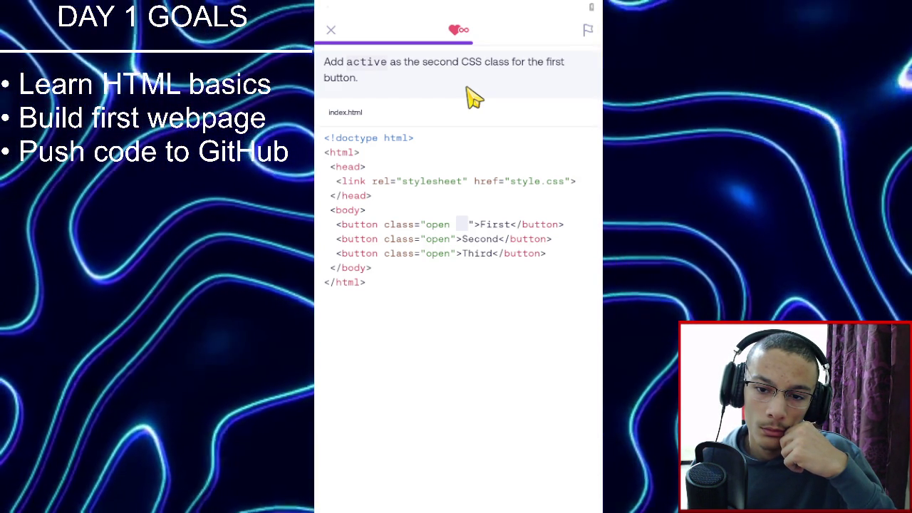
# Type active into the first button's class blank and run the code.
pyautogui.click(462, 238)
pyautogui.write('act')
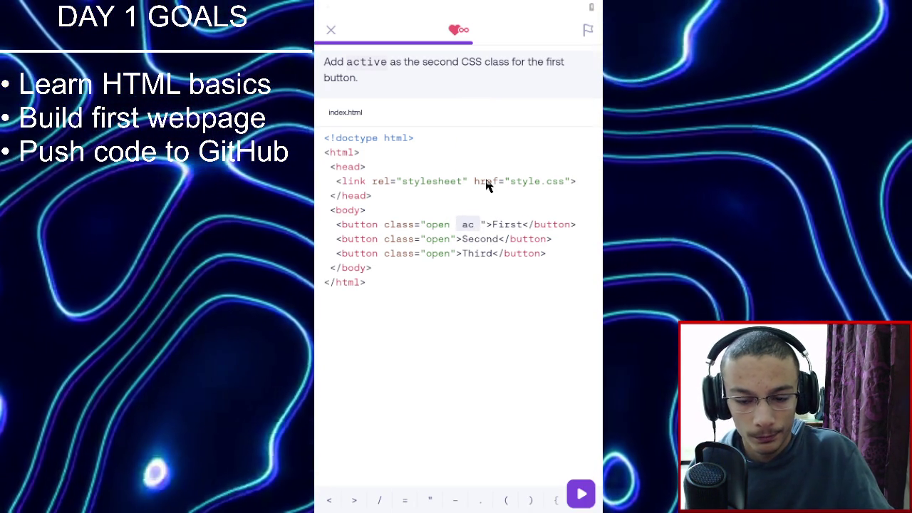
pyautogui.write('ive')
pyautogui.click(574, 499)
pyautogui.click(574, 500)
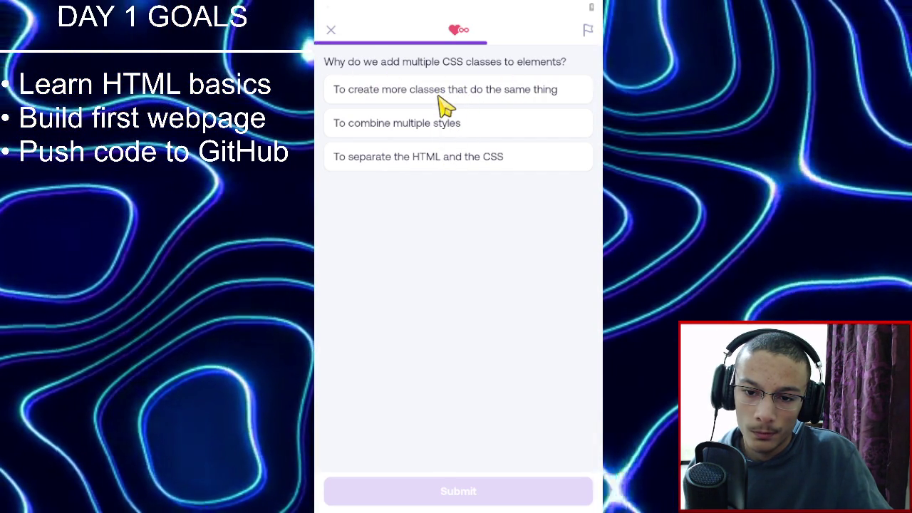
# Answer 'To combine multiple styles' and then h2 in the two quiz questions.
pyautogui.click(434, 128)
pyautogui.click(495, 492)
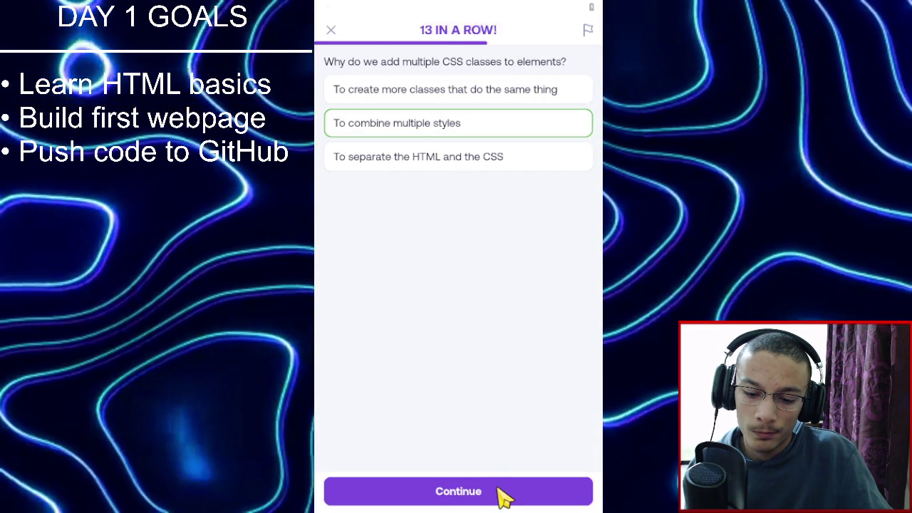
pyautogui.click(499, 493)
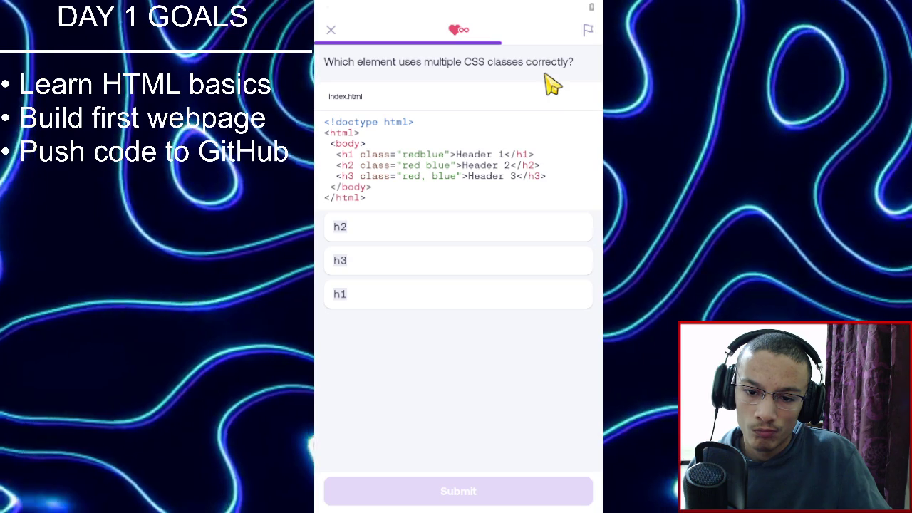
pyautogui.click(395, 229)
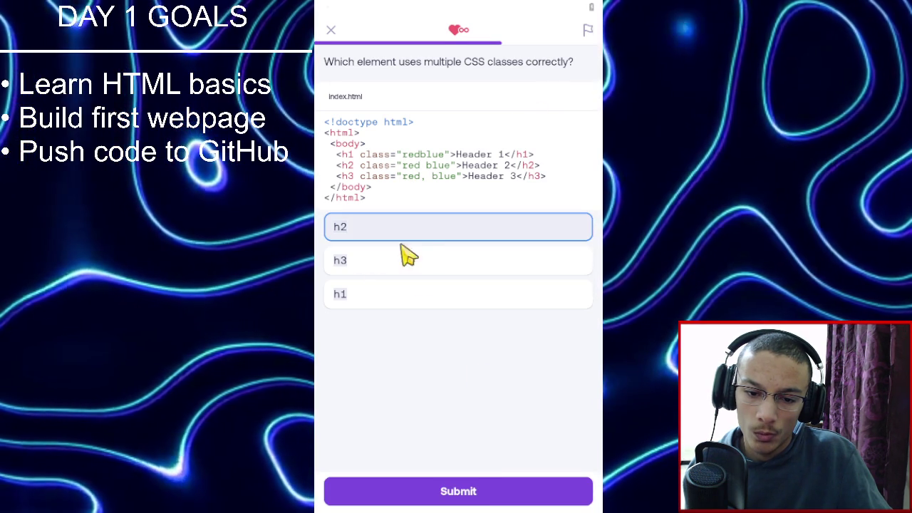
pyautogui.click(489, 492)
pyautogui.click(483, 494)
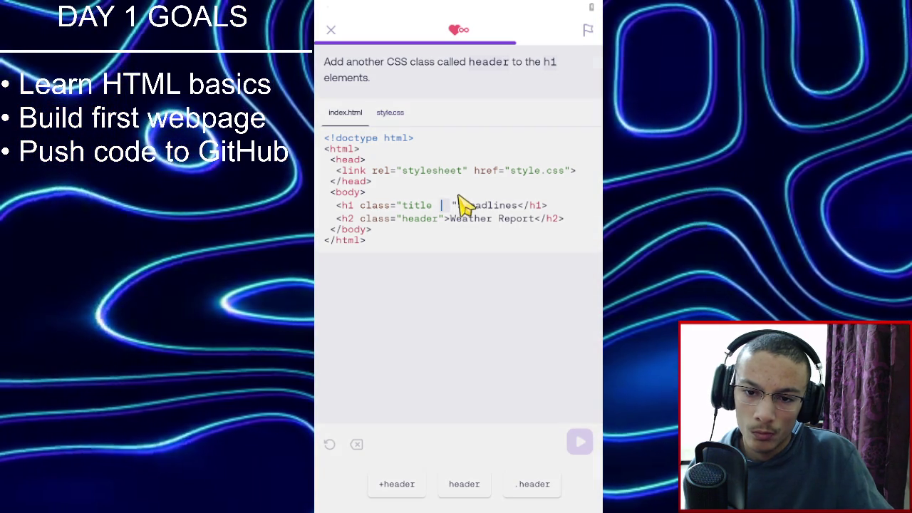
# Give the h1 the extra header class and pass the exercise.
pyautogui.click(476, 487)
pyautogui.click(574, 442)
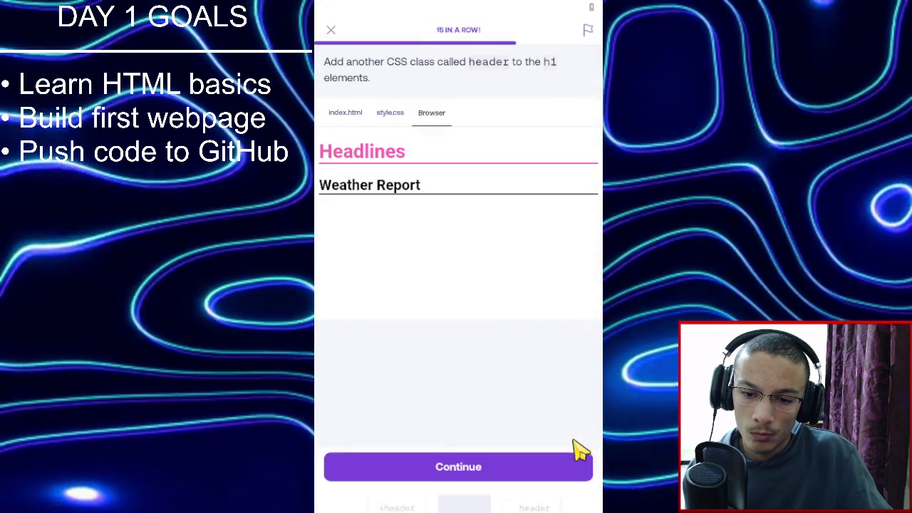
pyautogui.click(525, 486)
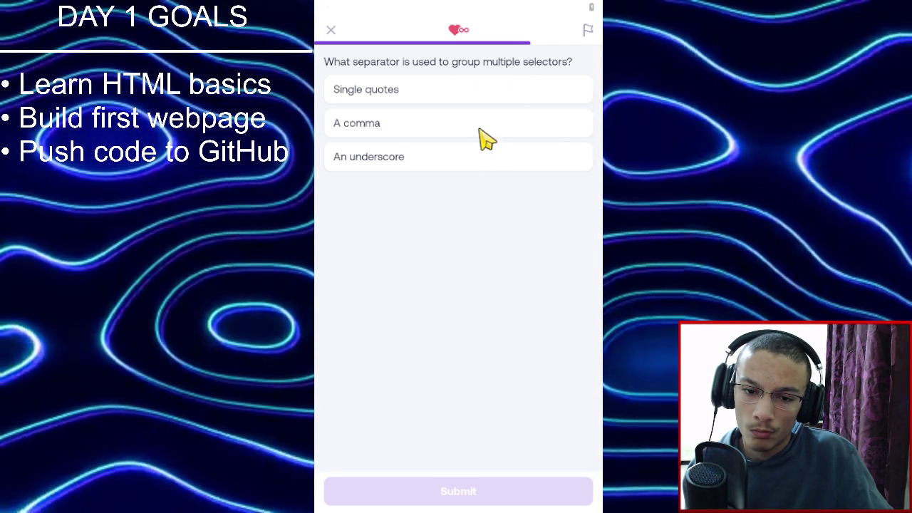
# Answer 'A comma' for grouping selectors and 'There is nothing wrong with the code' for the h2, .headline, #comment rule.
pyautogui.click(482, 502)
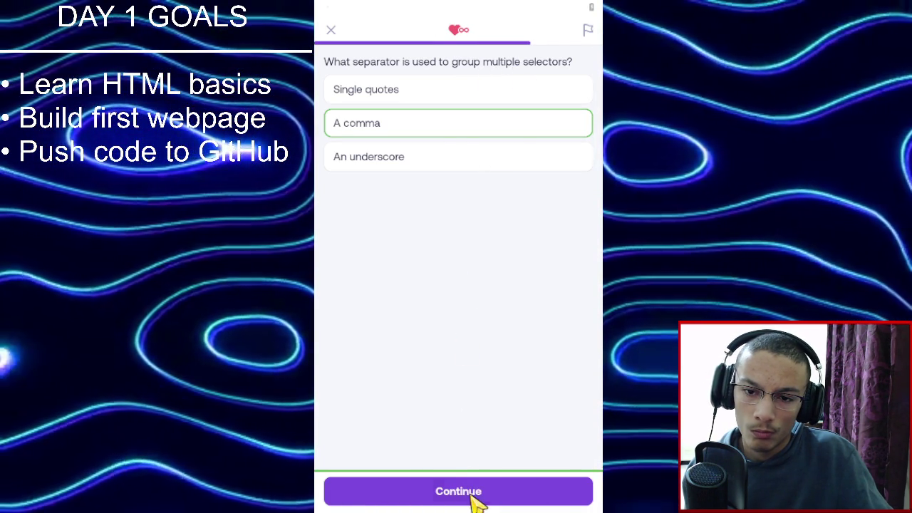
pyautogui.click(476, 499)
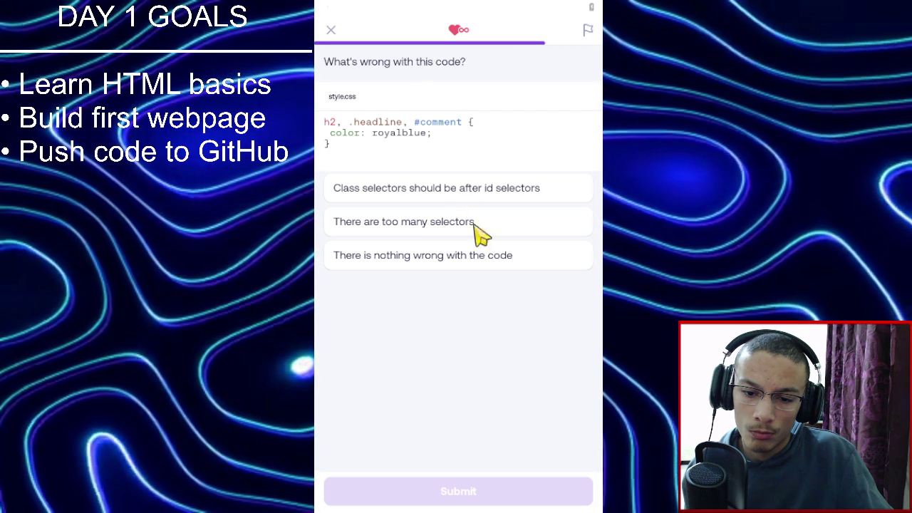
pyautogui.click(498, 256)
pyautogui.click(524, 493)
pyautogui.click(526, 497)
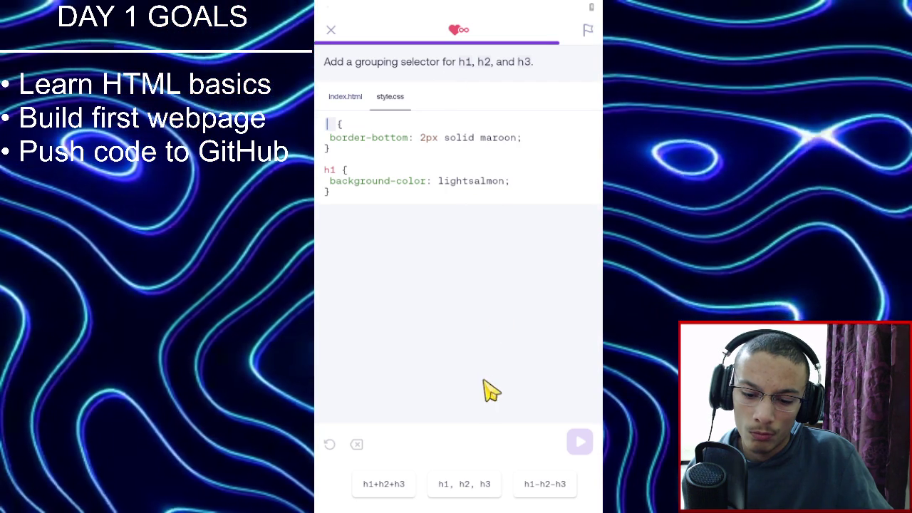
# Group h1, h2, h3 under the border-bottom rule and run it.
pyautogui.click(491, 493)
pyautogui.click(570, 447)
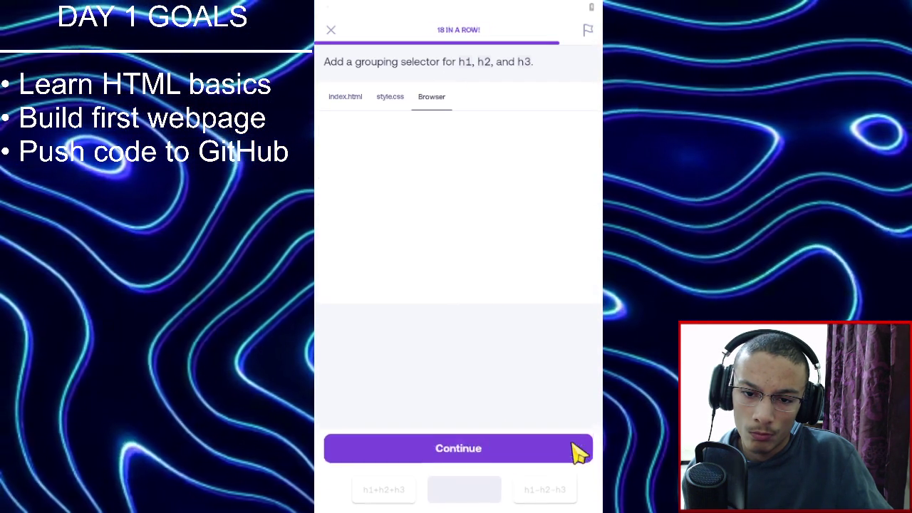
pyautogui.click(550, 493)
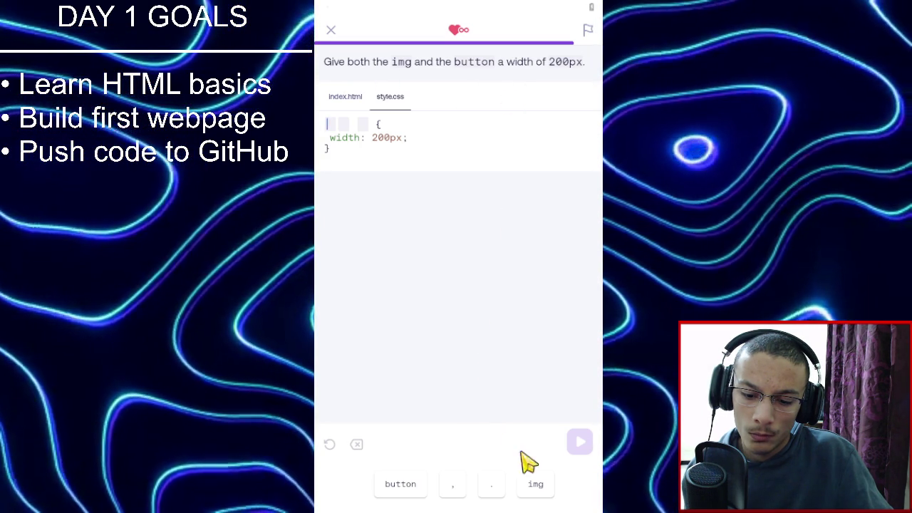
# Build the selector 'img, button' for the 200px width rule and check the CSS and browser output.
pyautogui.click(536, 487)
pyautogui.click(453, 488)
pyautogui.click(419, 487)
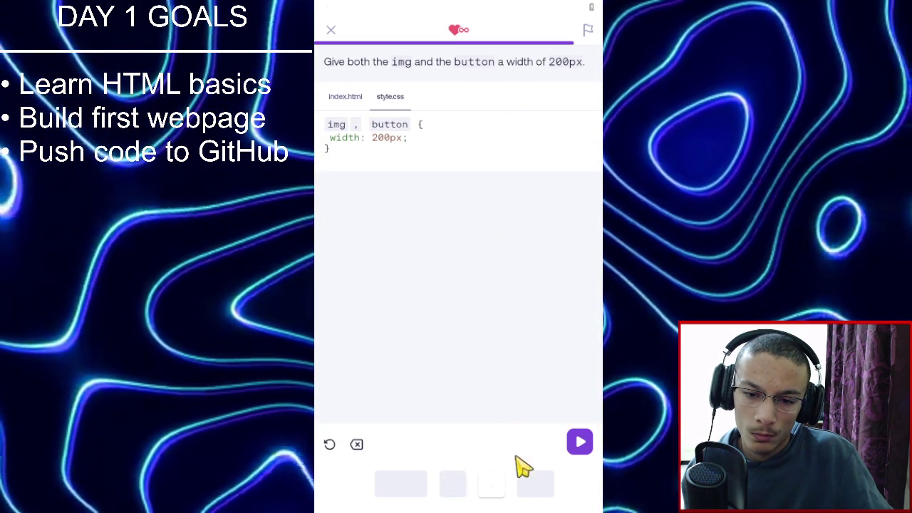
pyautogui.click(572, 447)
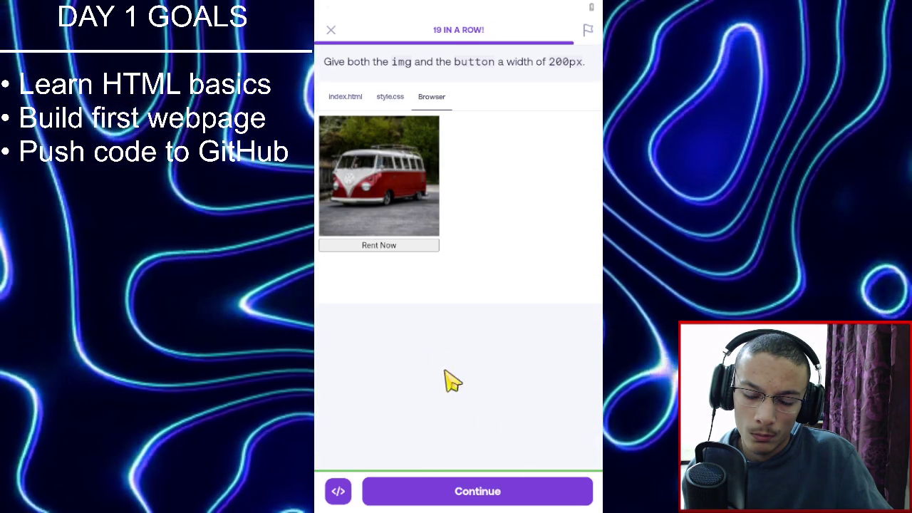
pyautogui.click(389, 98)
pyautogui.click(428, 98)
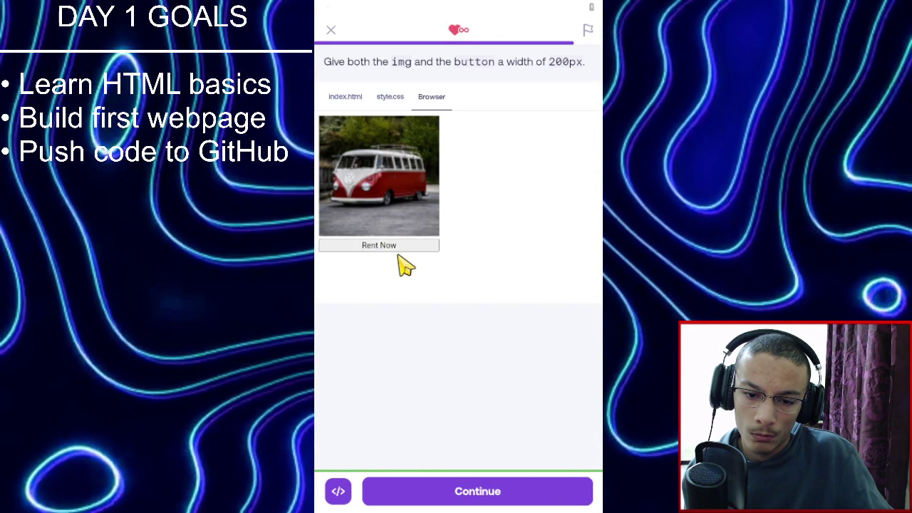
pyautogui.click(490, 499)
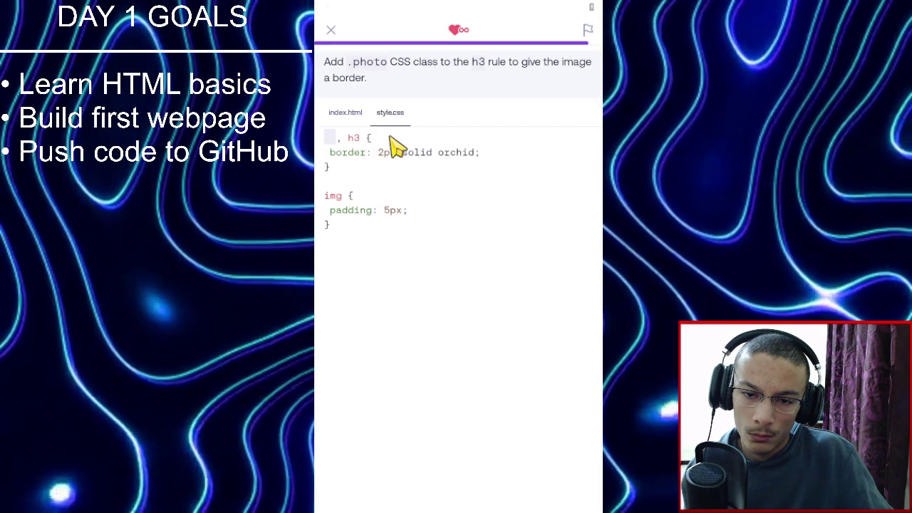
# Type .photo before h3 in the border rule so the image gets an orchid border.
pyautogui.click(331, 151)
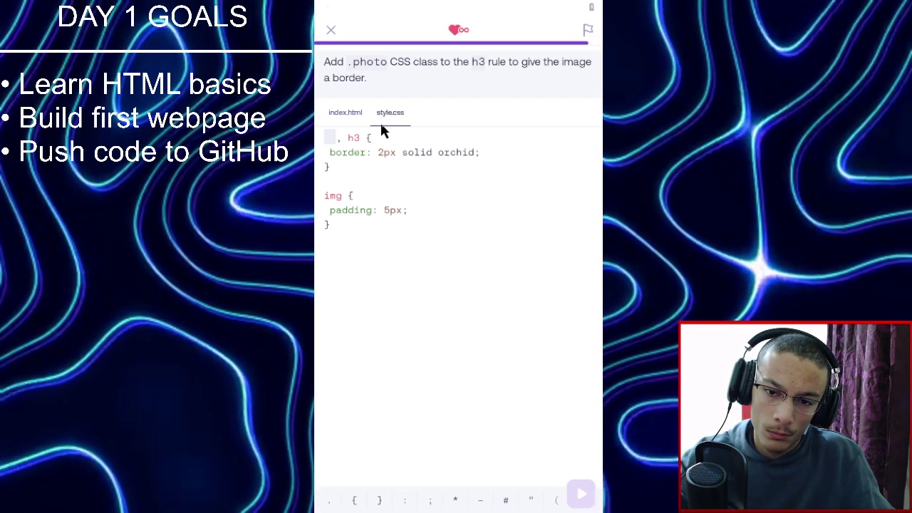
pyautogui.write('.p')
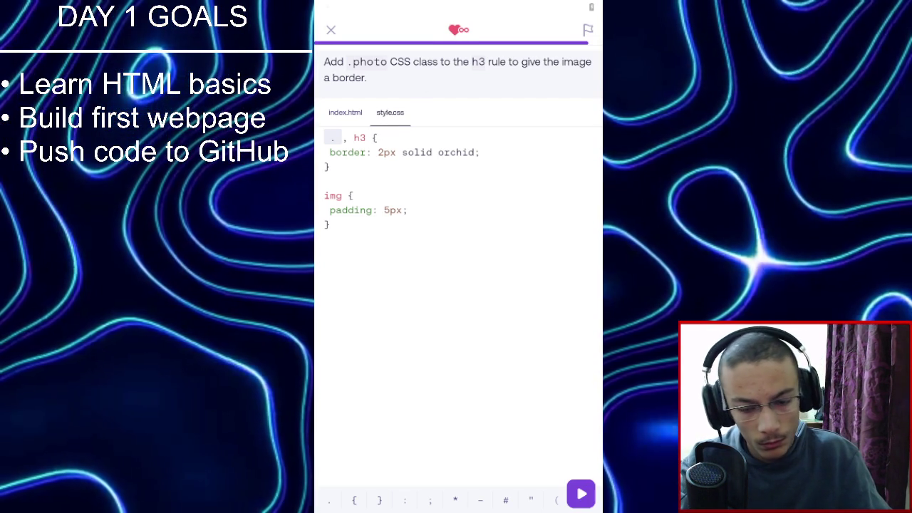
pyautogui.write('hoto')
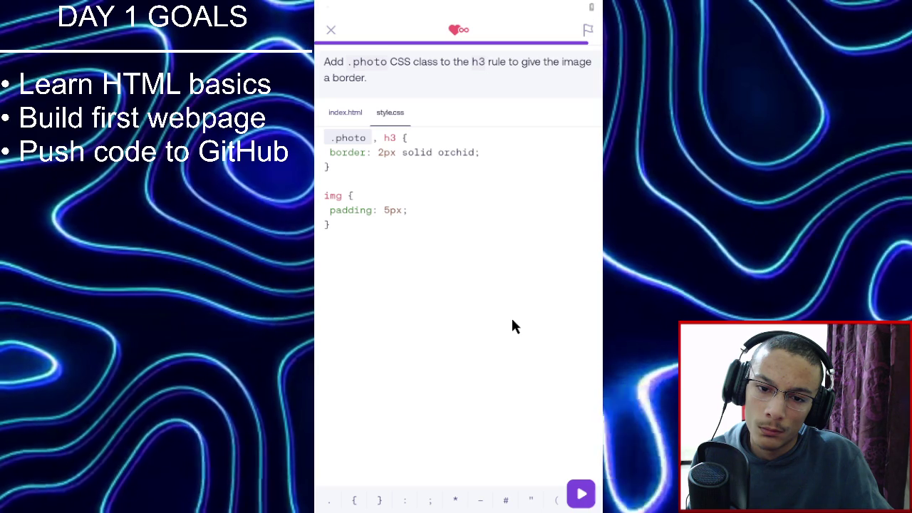
pyautogui.click(575, 494)
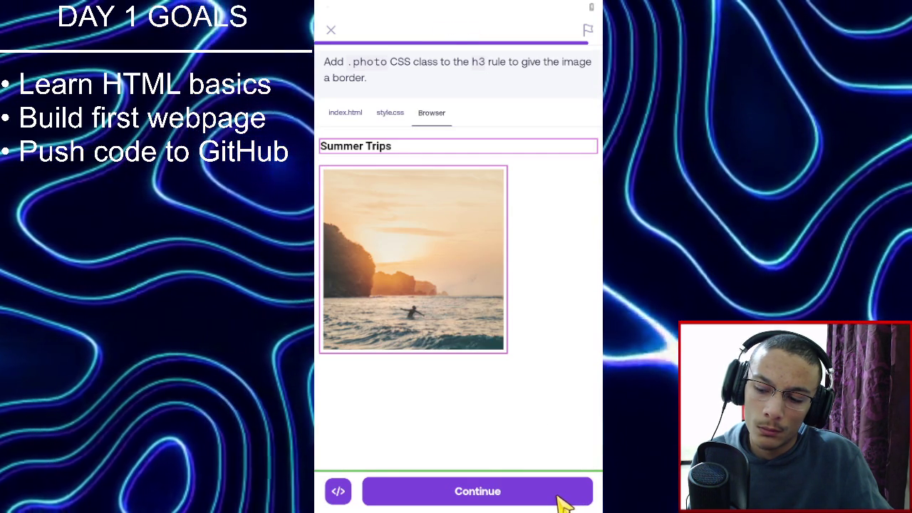
pyautogui.click(554, 501)
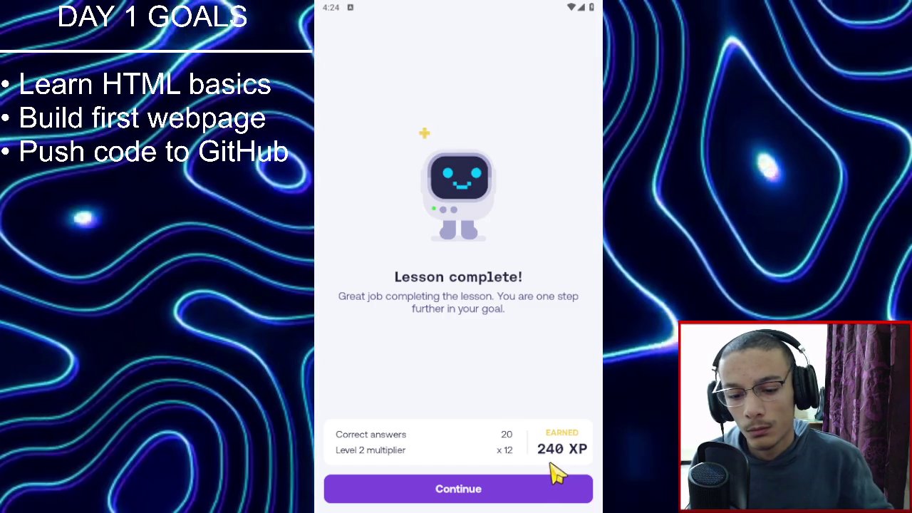
# Get past the lesson summary and league screens, then open the Coffee shop menu - Part 1 project.
pyautogui.click(546, 490)
pyautogui.click(547, 492)
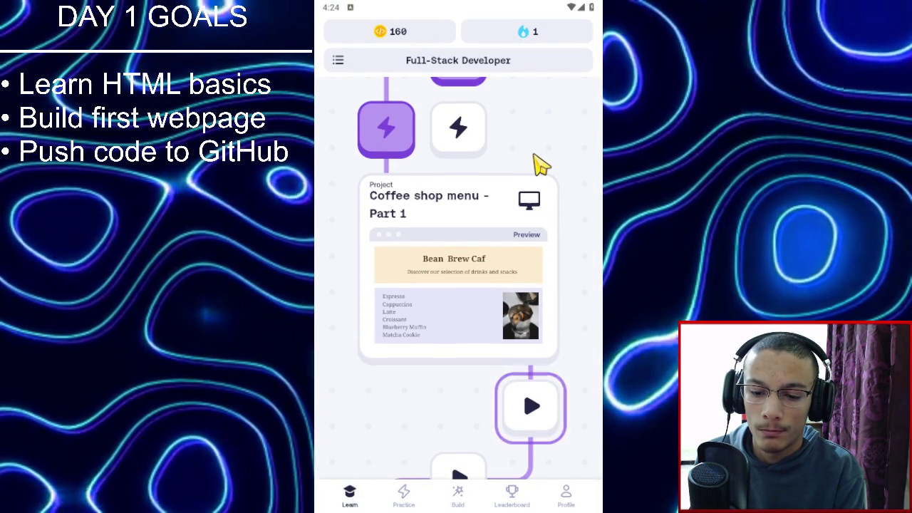
pyautogui.click(528, 194)
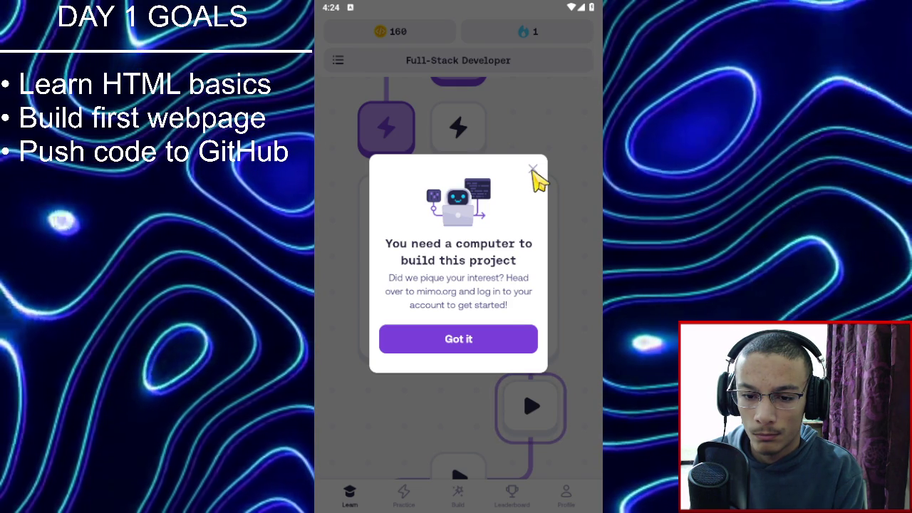
# Dismiss the 'You need a computer' notice and retry the Coffee shop menu project.
pyautogui.click(533, 169)
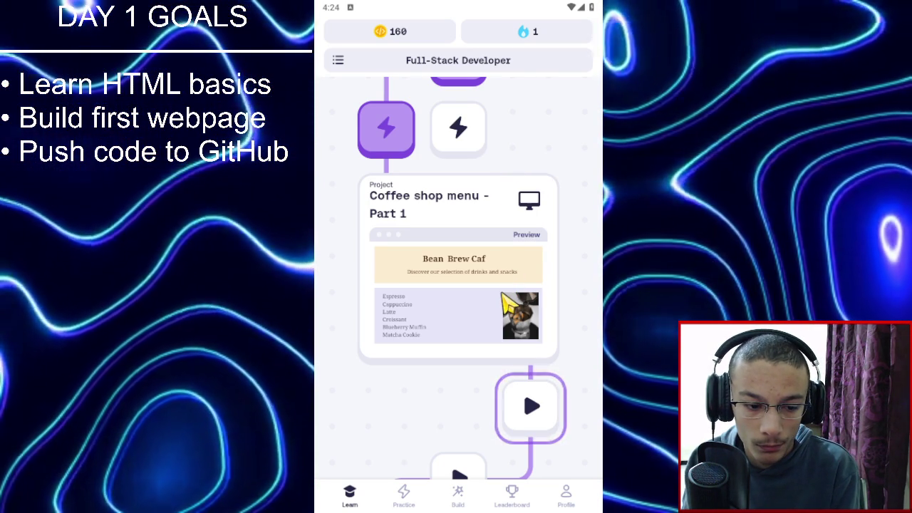
pyautogui.click(503, 294)
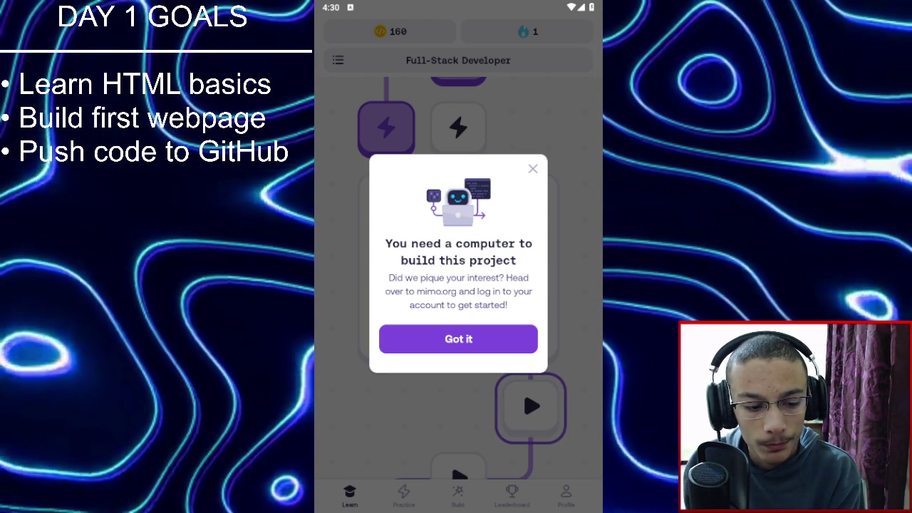
# Close the computer-required notice and reopen the Coffee shop menu project.
pyautogui.click(534, 169)
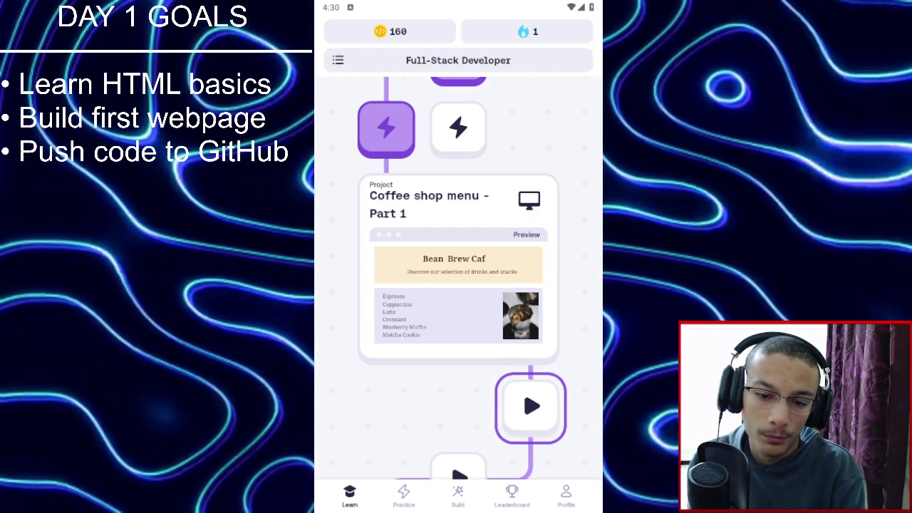
pyautogui.moveTo(407, 376); pyautogui.dragTo(412, 335)
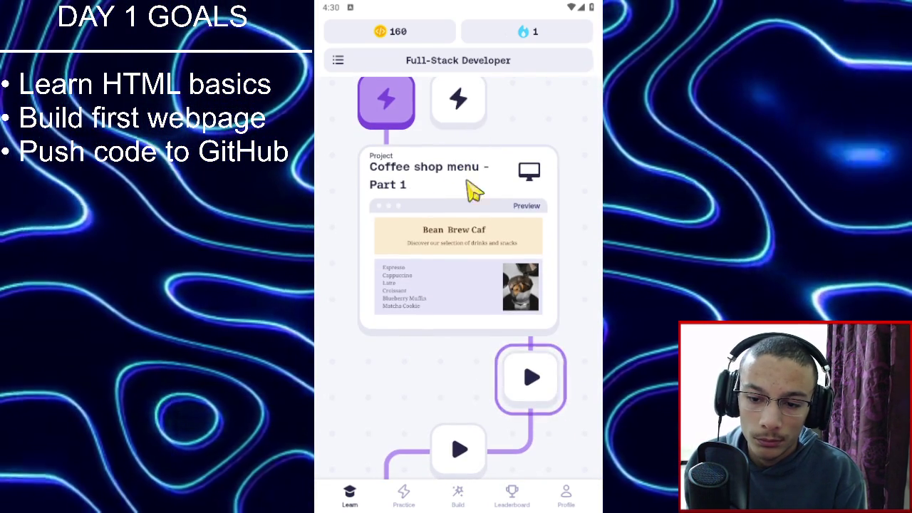
pyautogui.click(470, 235)
# Dismiss the notice again and start the CSS Intermediate 2 practice.
pyautogui.click(478, 347)
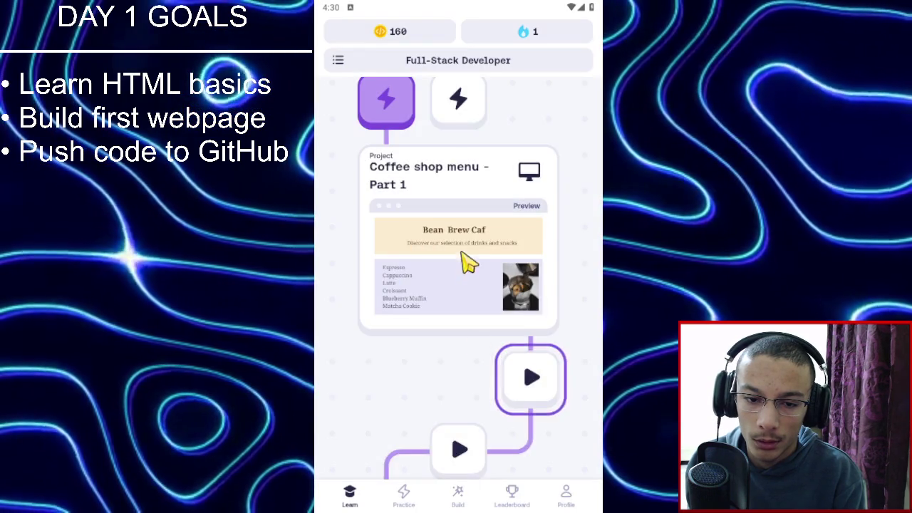
pyautogui.click(460, 163)
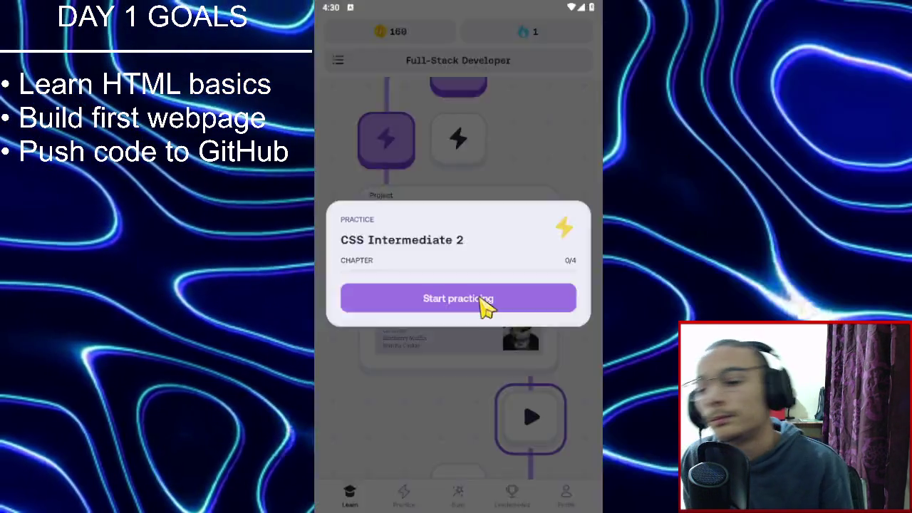
pyautogui.click(484, 306)
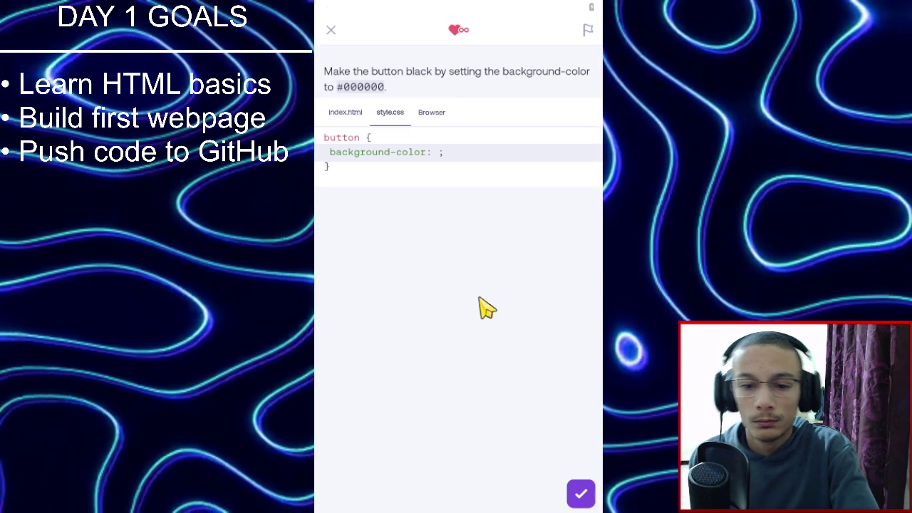
# Paste #000000 as the button's background-color value, pass the check, and continue.
pyautogui.click(439, 151)
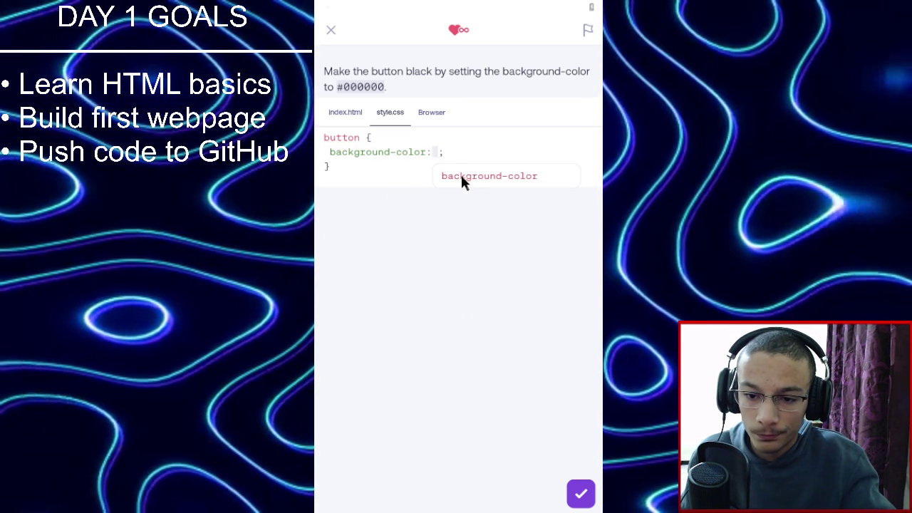
pyautogui.doubleClick(431, 151)
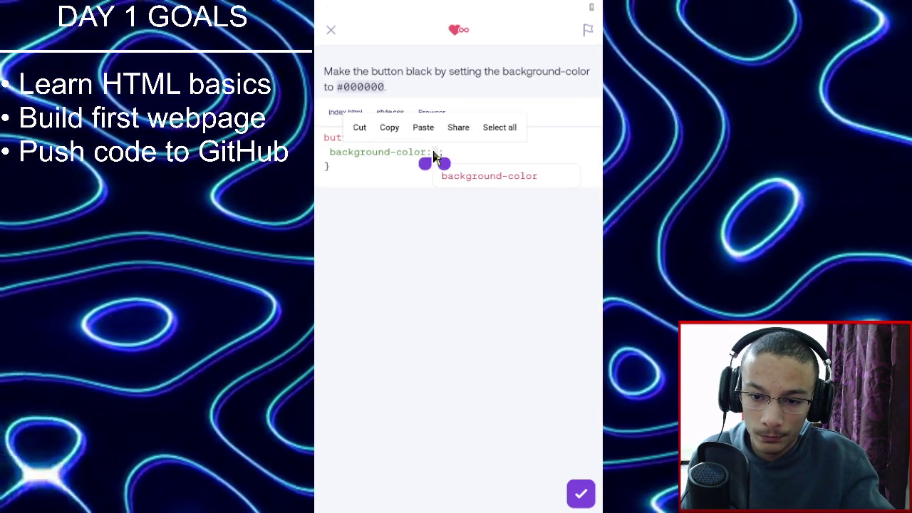
pyautogui.click(433, 152)
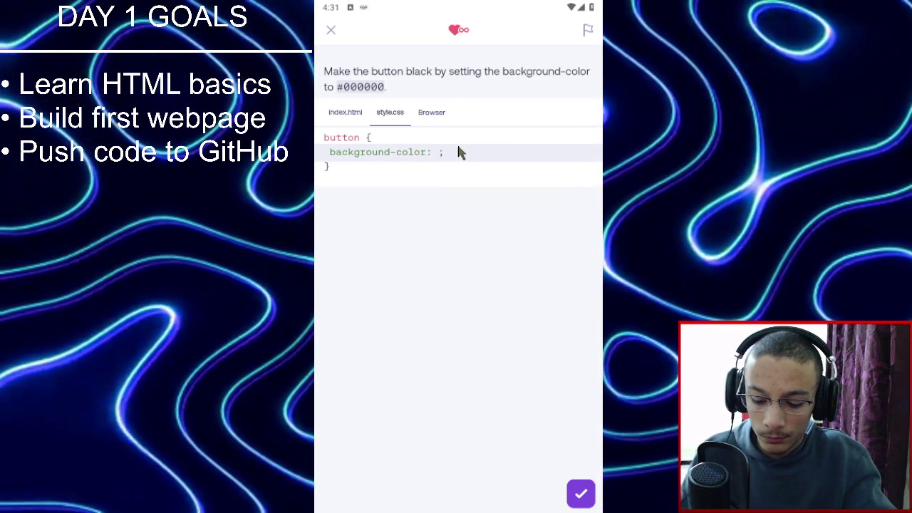
pyautogui.write('s')
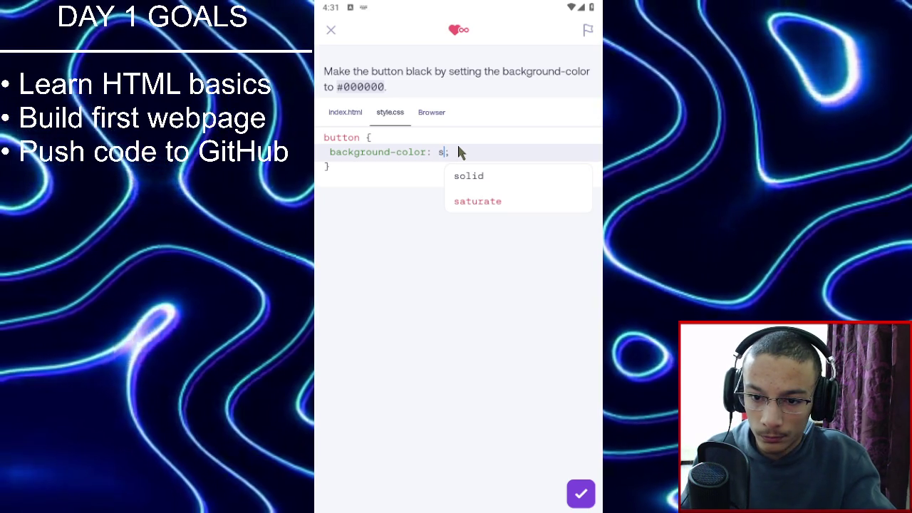
pyautogui.doubleClick(348, 87)
pyautogui.hotkey('ctrl', 'c')
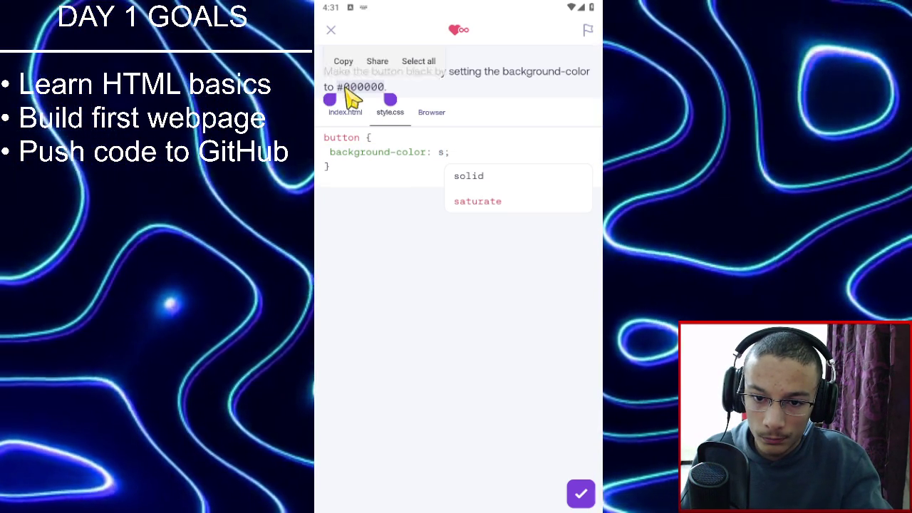
pyautogui.click(343, 61)
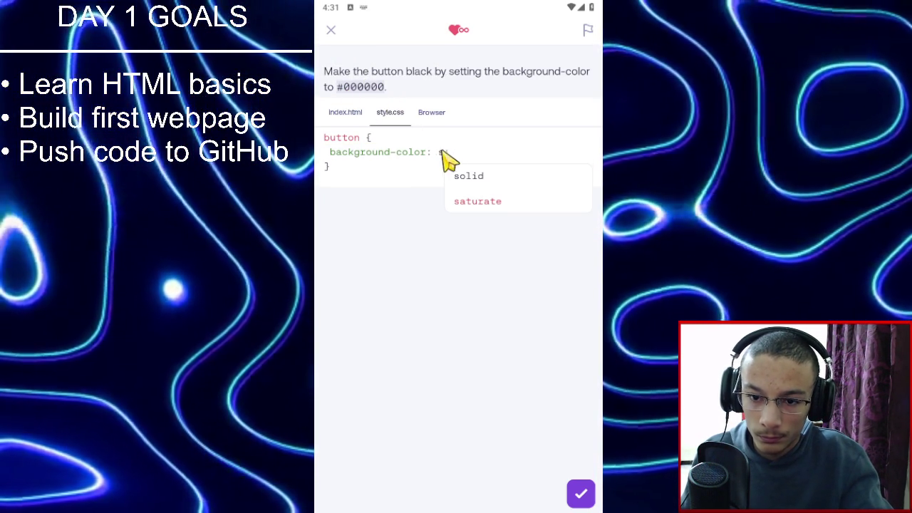
pyautogui.click(476, 148)
pyautogui.press('BackSpace')
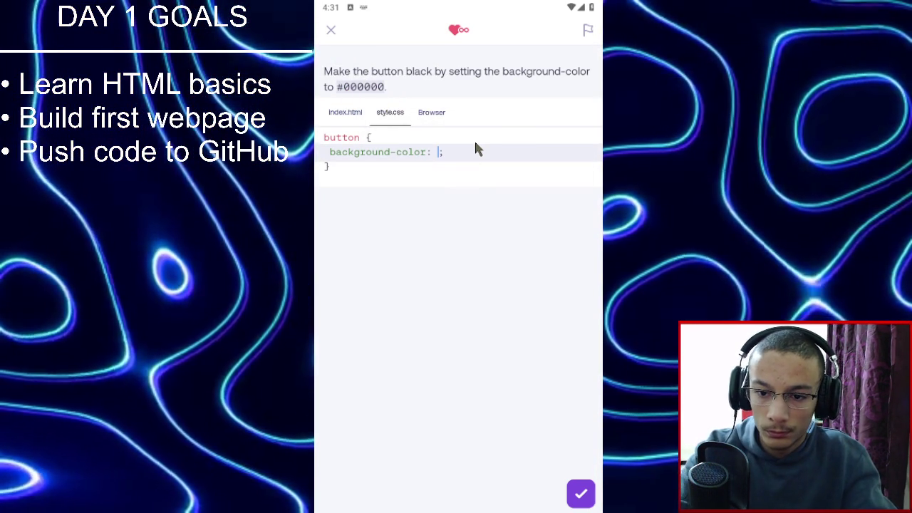
pyautogui.hotkey('ctrl', 'v')
pyautogui.click(574, 496)
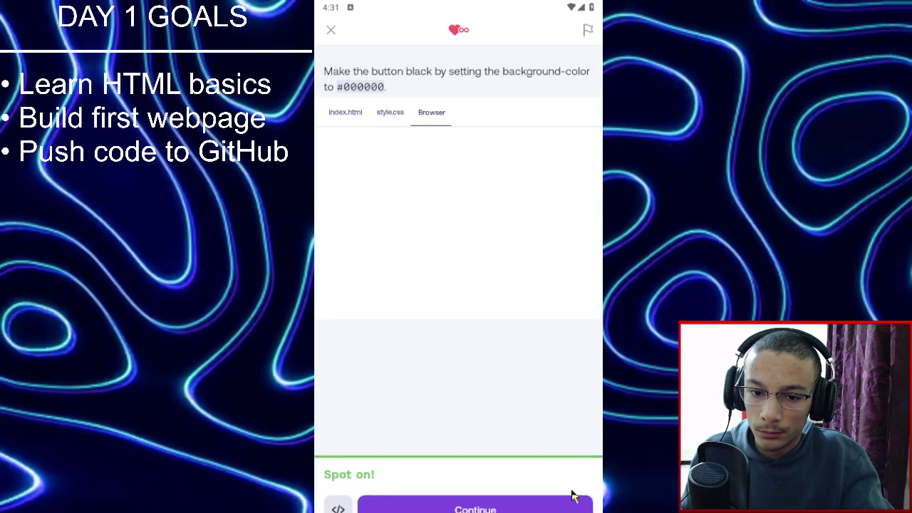
pyautogui.click(545, 488)
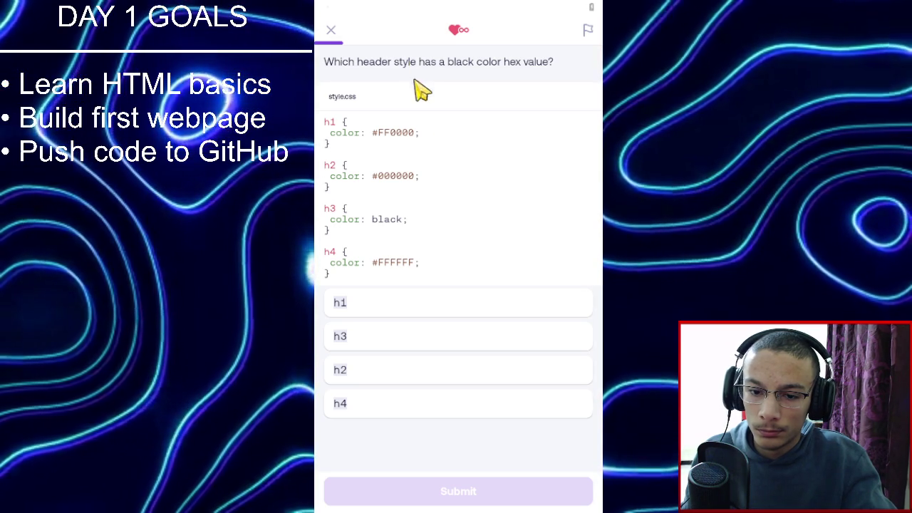
# Answer h2 as the header using a black hex colour.
pyautogui.click(423, 380)
pyautogui.click(446, 499)
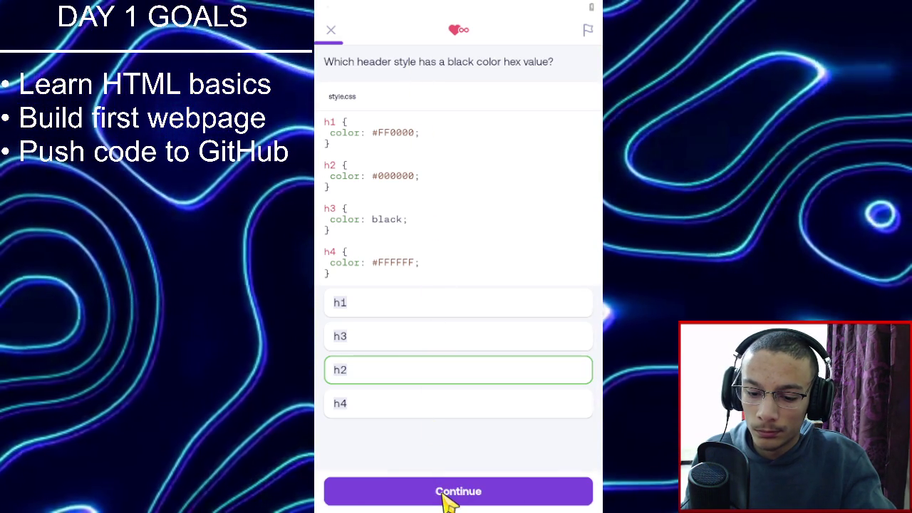
pyautogui.click(444, 499)
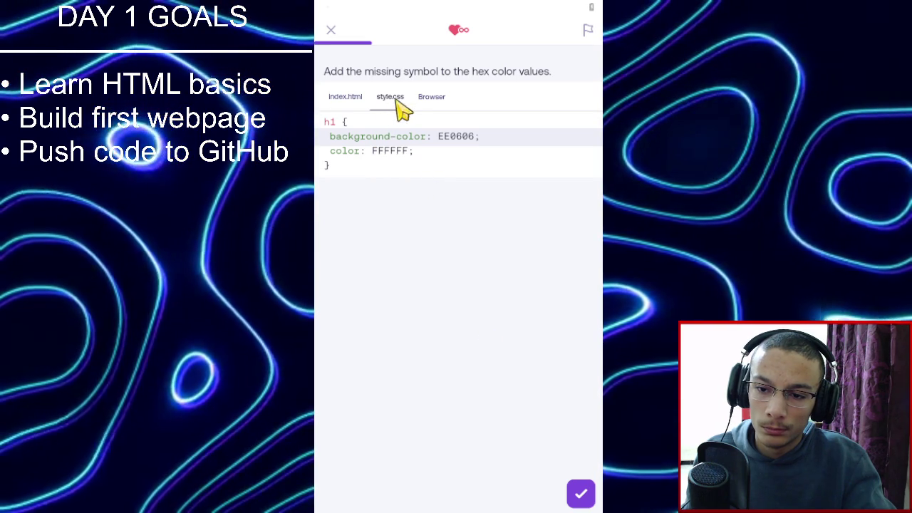
# Add the missing # before FFFFFF and EE0606 in style.css and pass the check.
pyautogui.doubleClick(372, 151)
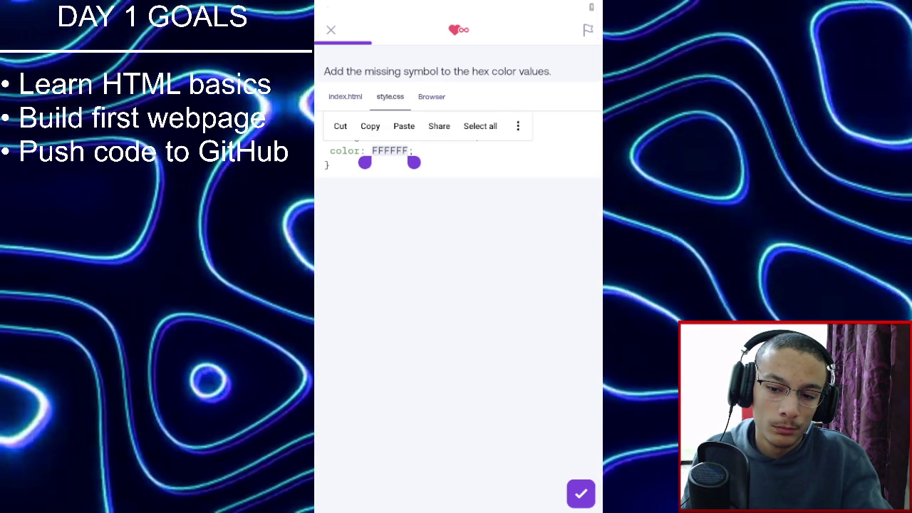
pyautogui.write('#')
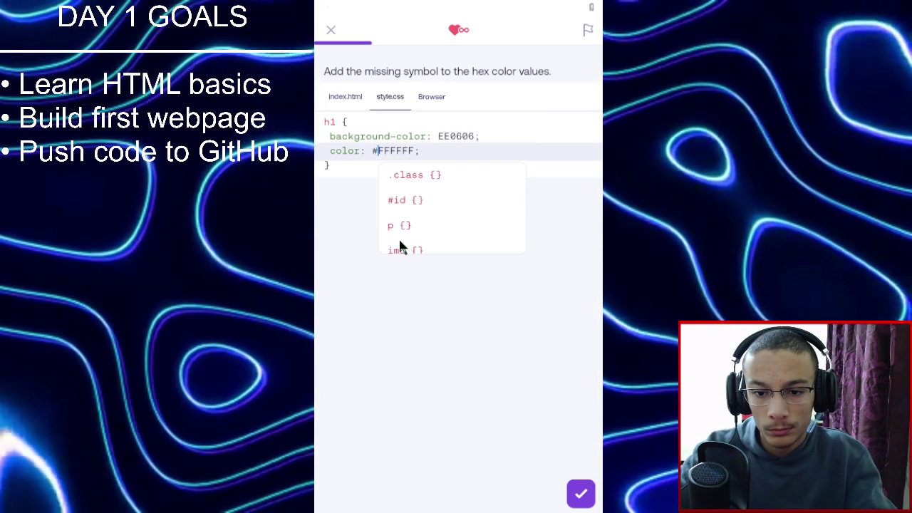
pyautogui.press('Right')
pyautogui.press('Right')
pyautogui.press('Right')
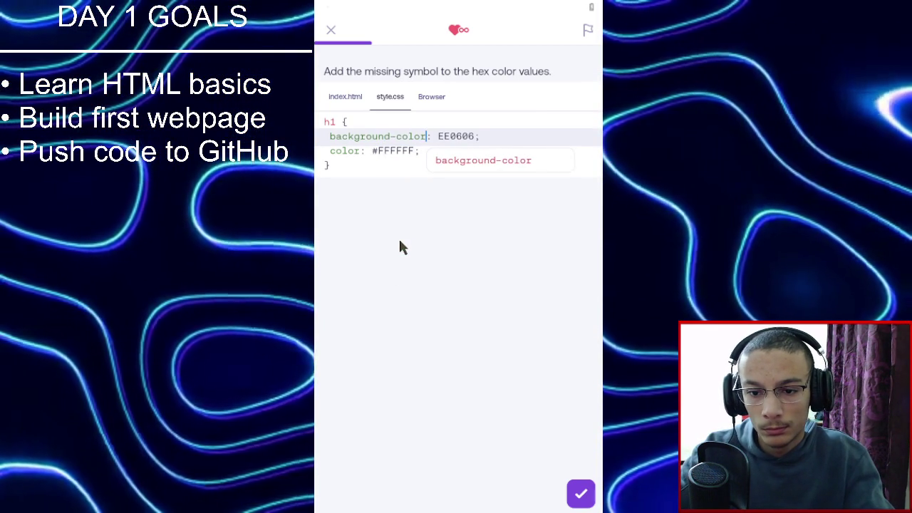
pyautogui.write('#')
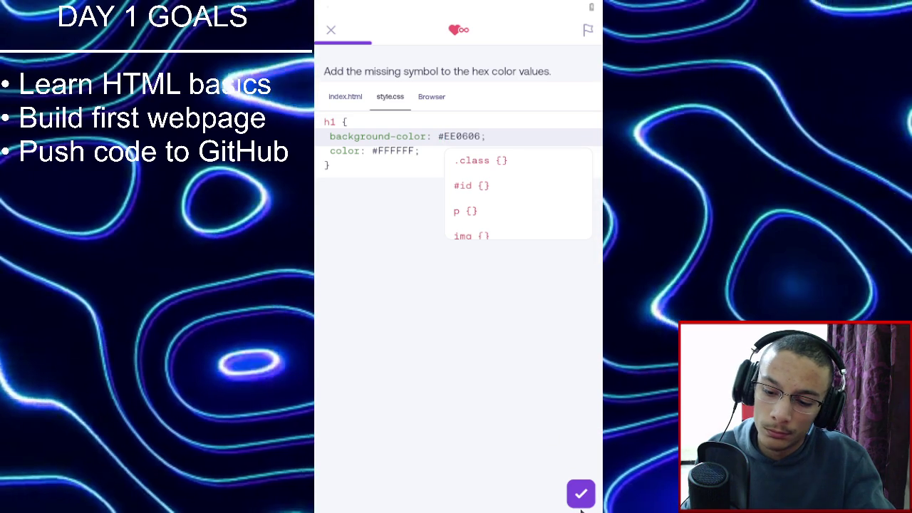
pyautogui.click(581, 495)
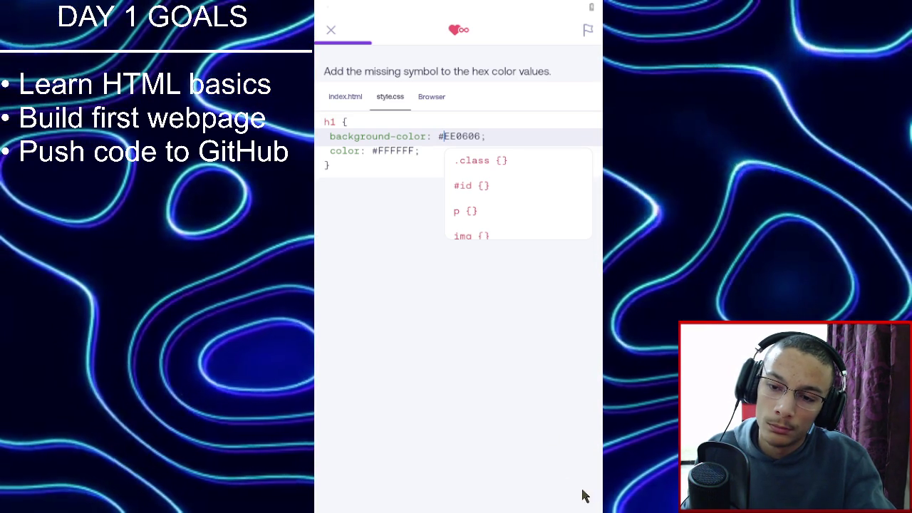
pyautogui.click(553, 503)
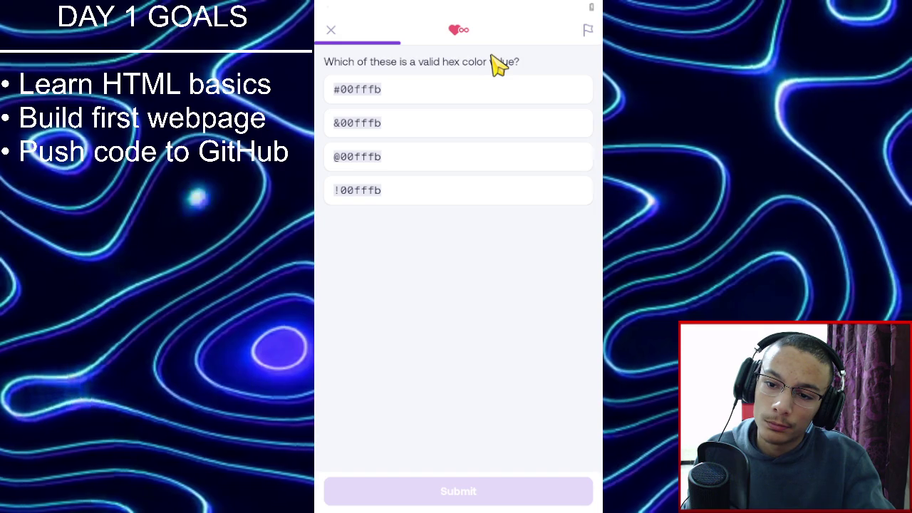
# Submit #00fffb as the valid hex colour value and continue.
pyautogui.click(470, 94)
pyautogui.click(501, 493)
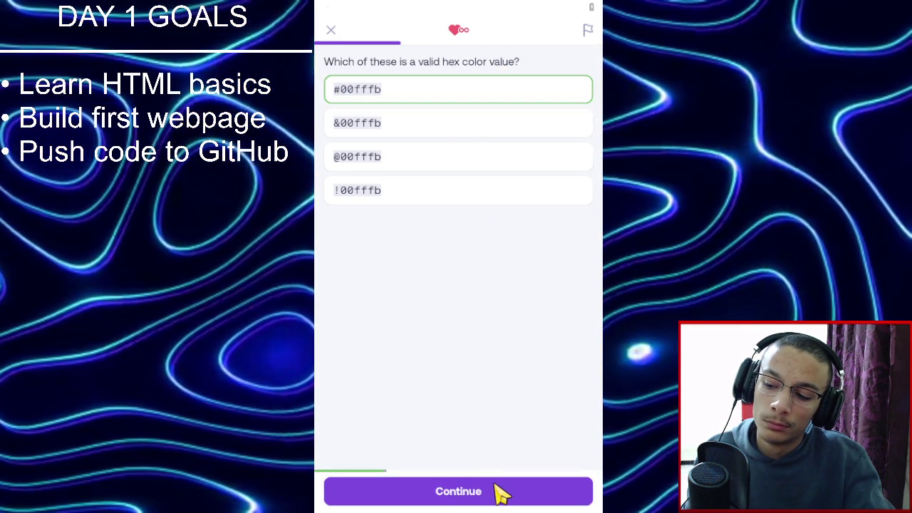
pyautogui.click(501, 493)
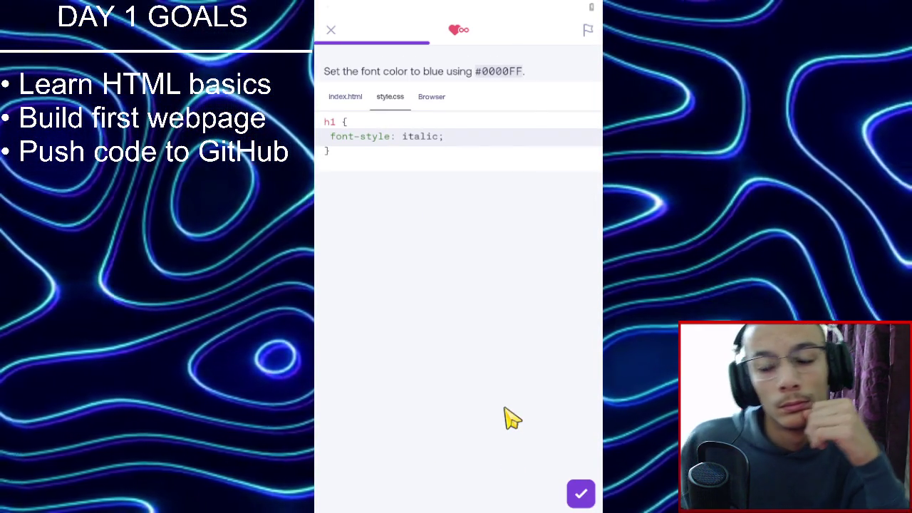
# Add color: #0000FF below font-style to make the h1 font blue and pass the check.
pyautogui.click(487, 142)
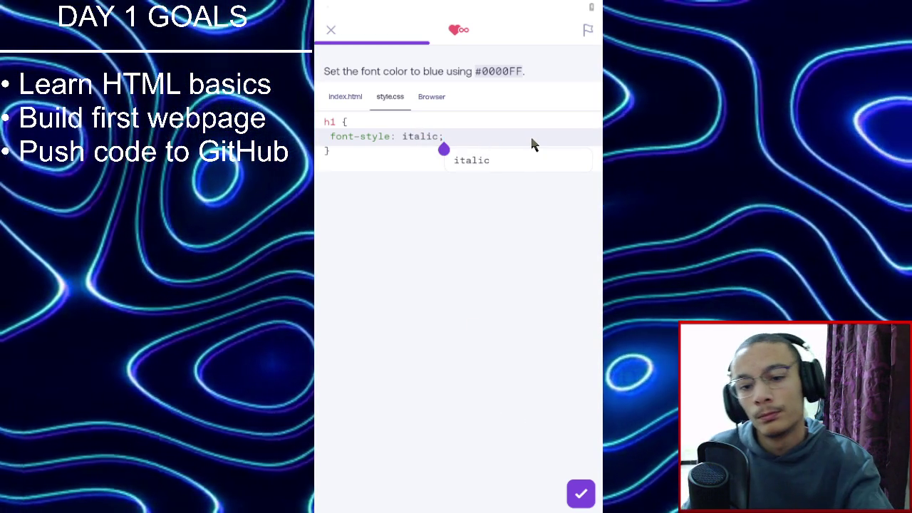
pyautogui.press('Return')
pyautogui.write('color')
pyautogui.press('Return')
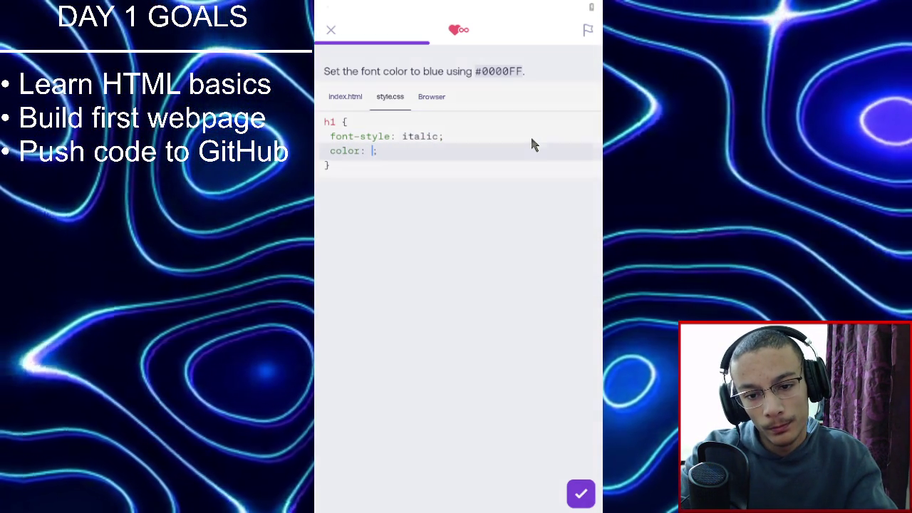
pyautogui.write('#')
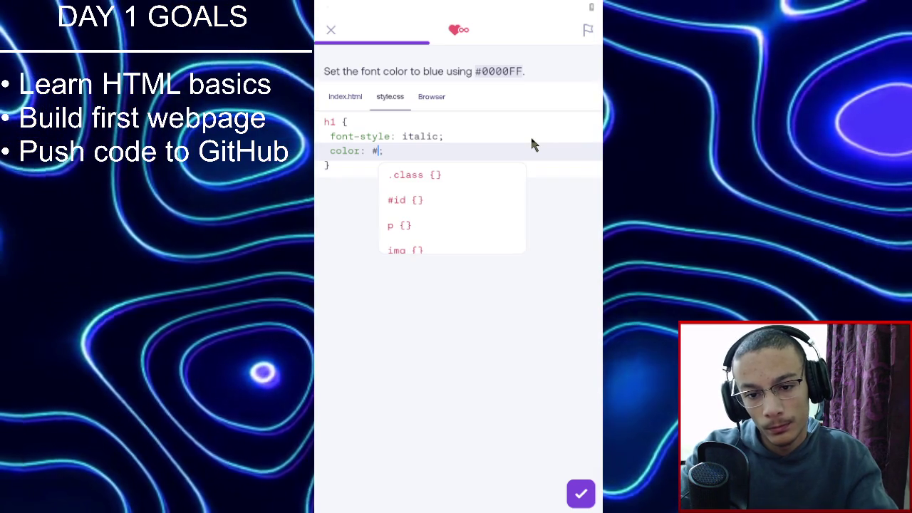
pyautogui.write('000')
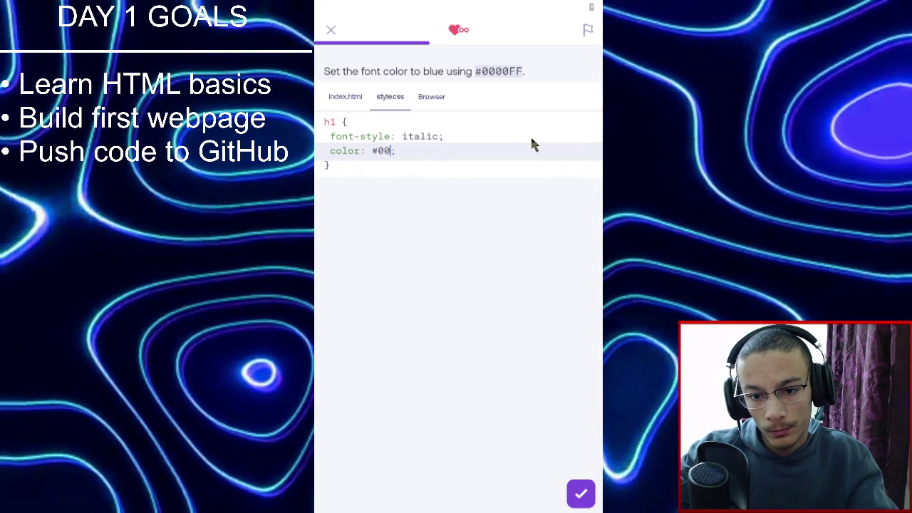
pyautogui.write('0FF')
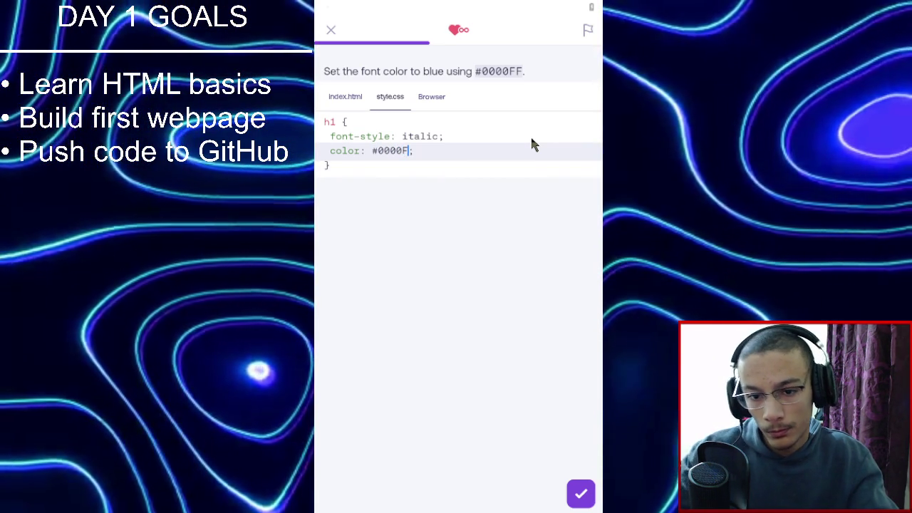
pyautogui.click(578, 497)
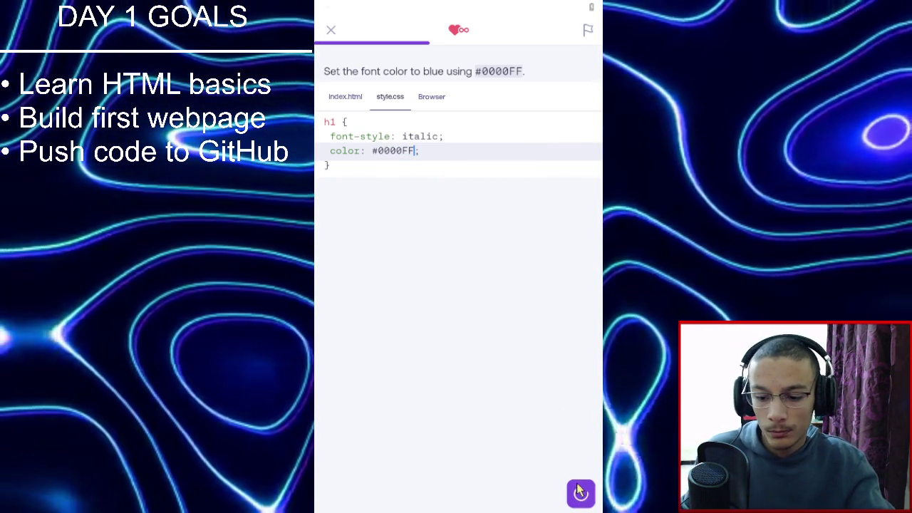
pyautogui.click(578, 484)
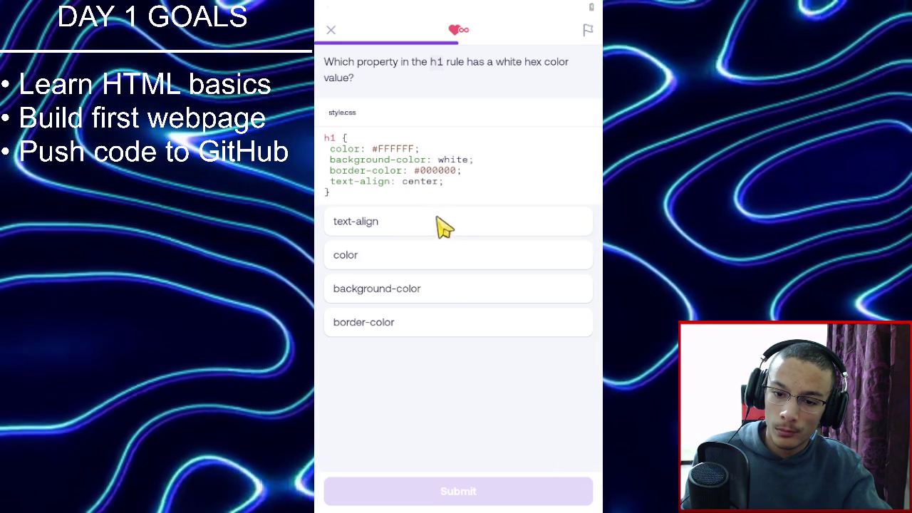
# Answer 'color' as the property holding the white hex value.
pyautogui.click(444, 258)
pyautogui.click(488, 492)
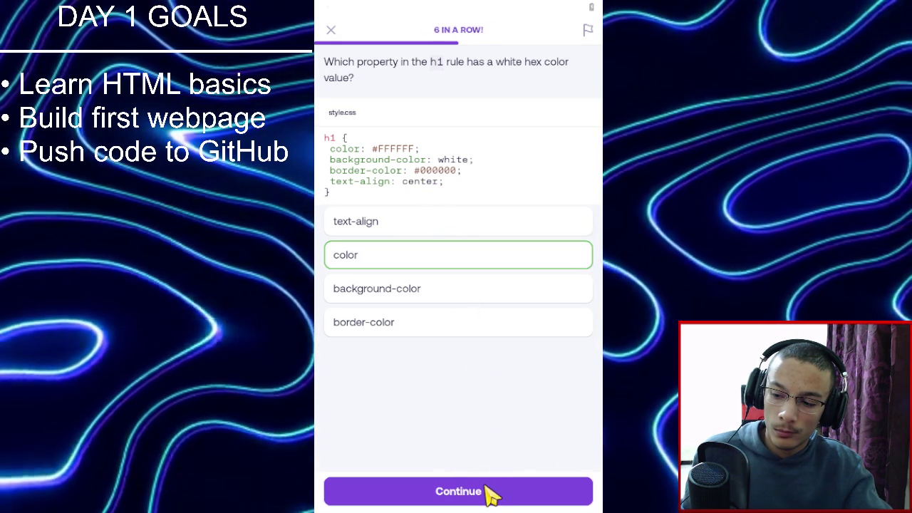
pyautogui.click(487, 492)
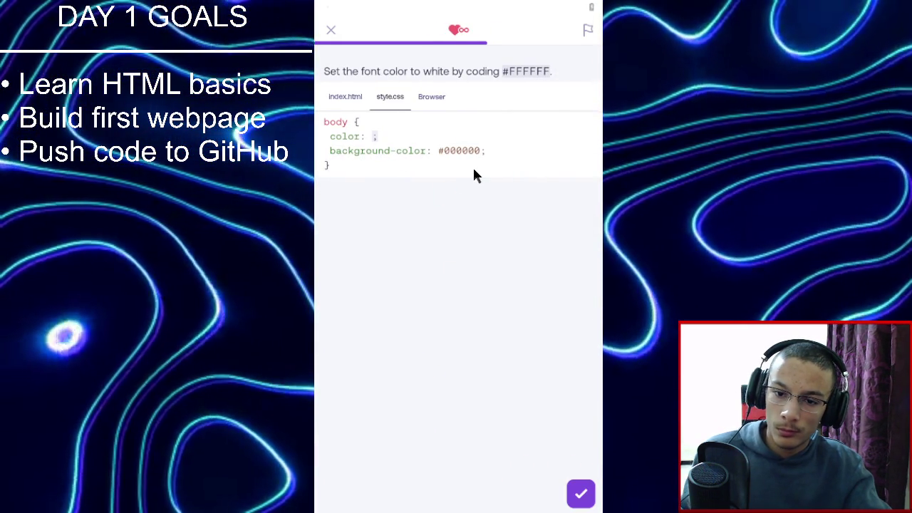
# Enter #FFFFFF after 'color:' for the body font and pass the check.
pyautogui.write('#FF')
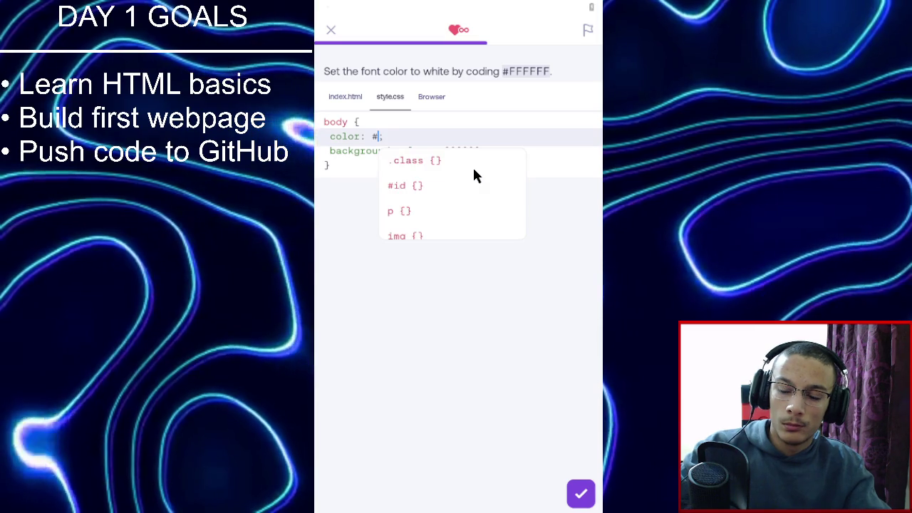
pyautogui.write('FFFF')
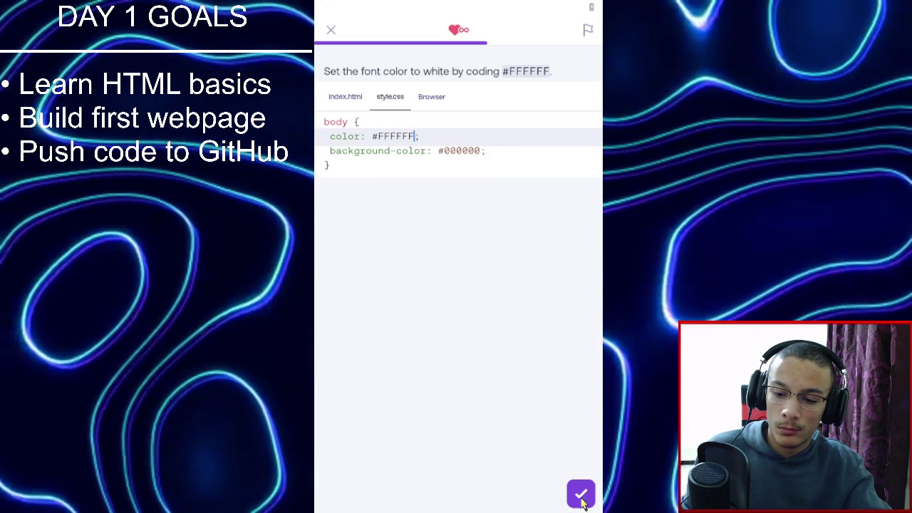
pyautogui.click(580, 494)
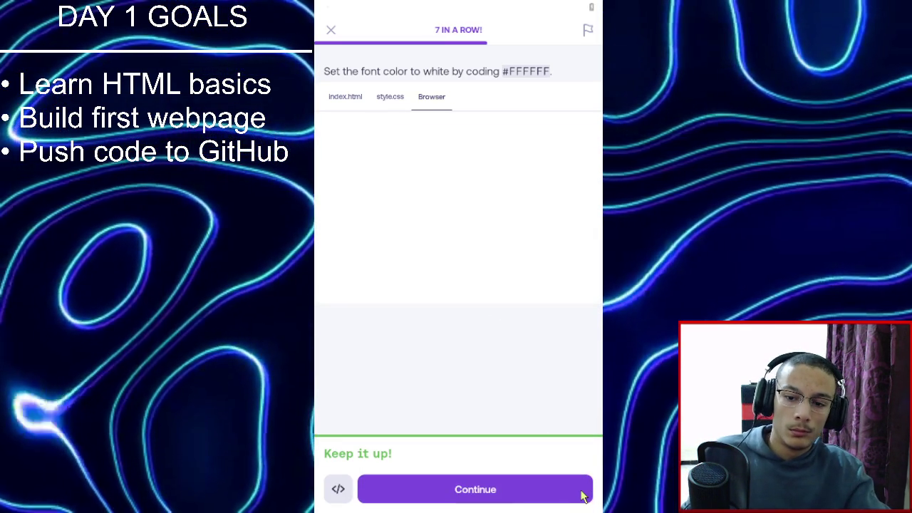
pyautogui.click(581, 491)
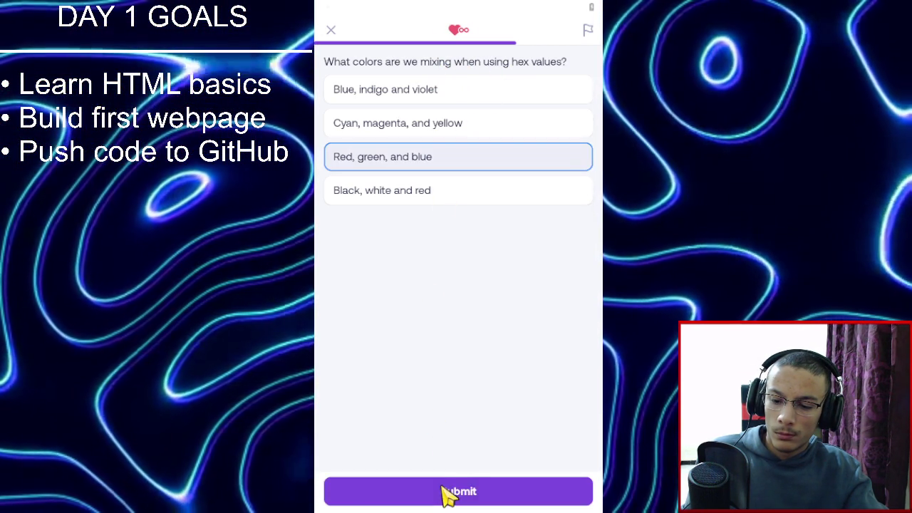
# Answer 'Red, green, and blue' and 'Over 16 million' to the two hex colour questions.
pyautogui.click(443, 476)
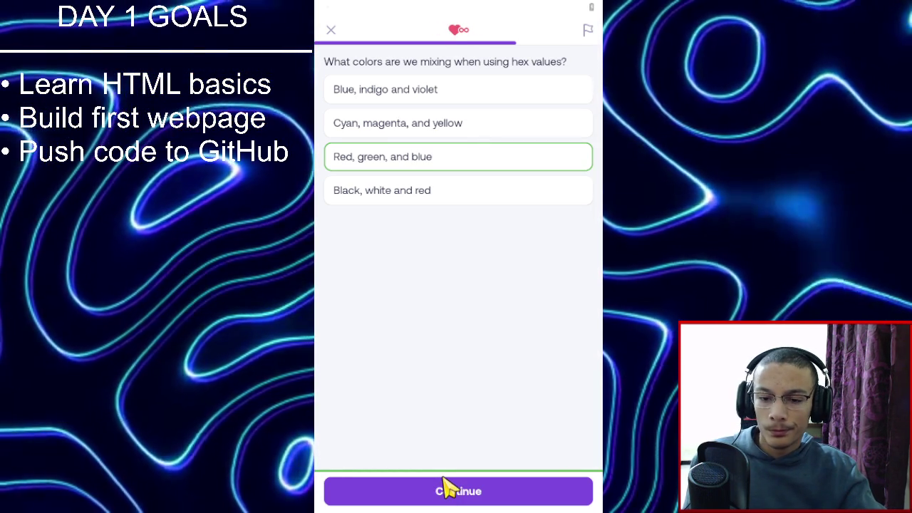
pyautogui.click(463, 498)
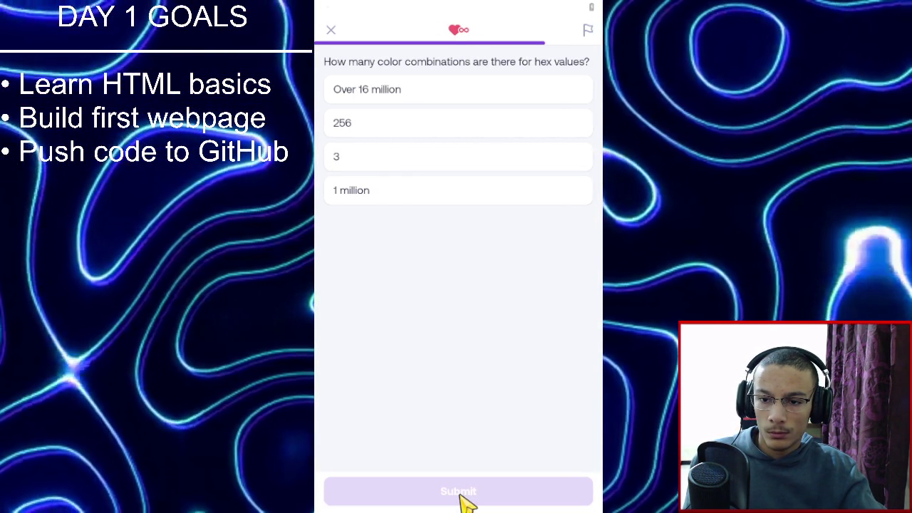
pyautogui.click(391, 101)
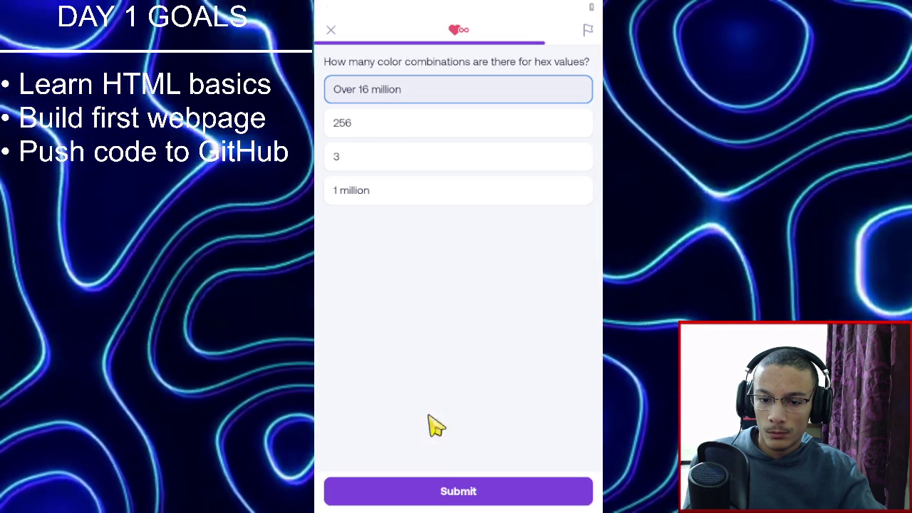
pyautogui.click(442, 492)
pyautogui.click(442, 492)
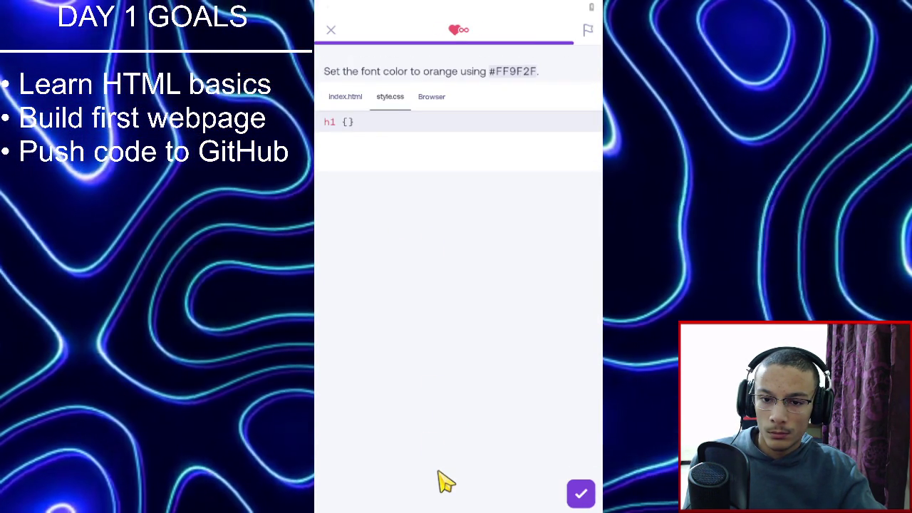
# Write font-color: #FF9F2F; inside the empty h1 rule and check it.
pyautogui.click(390, 122)
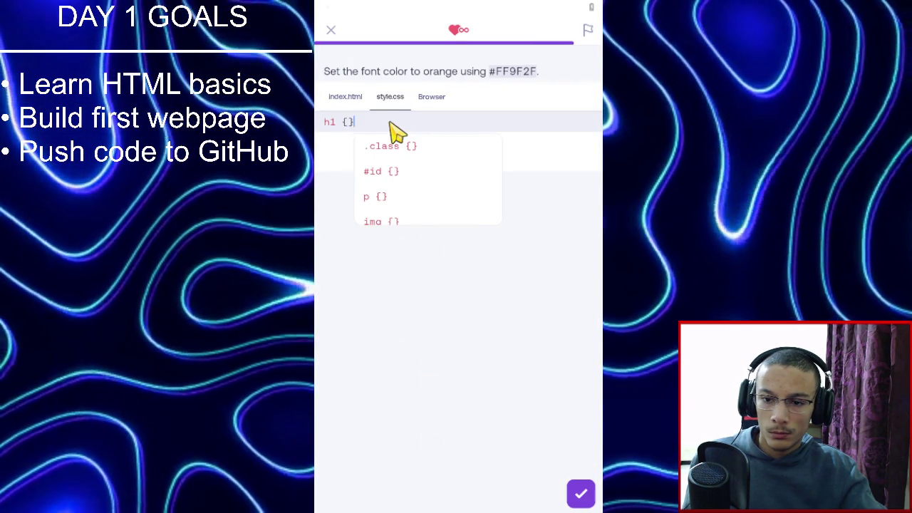
pyautogui.press('Return')
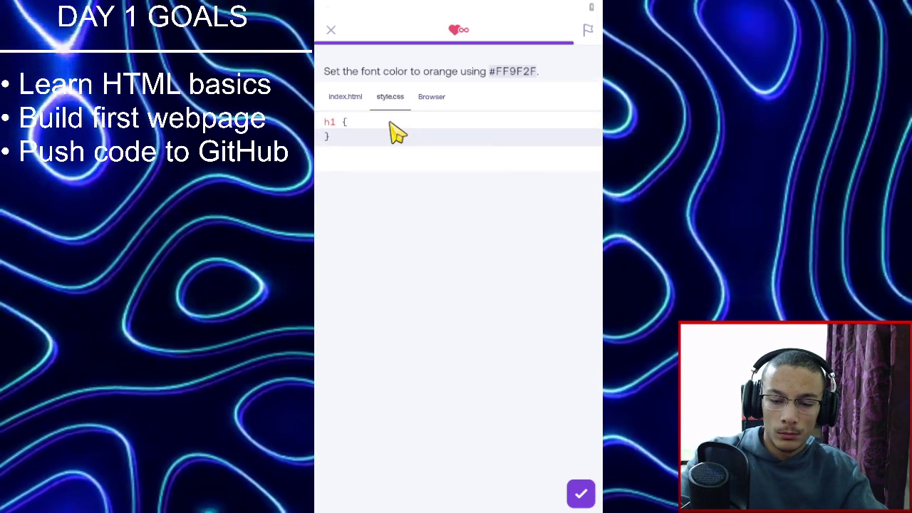
pyautogui.press('Return')
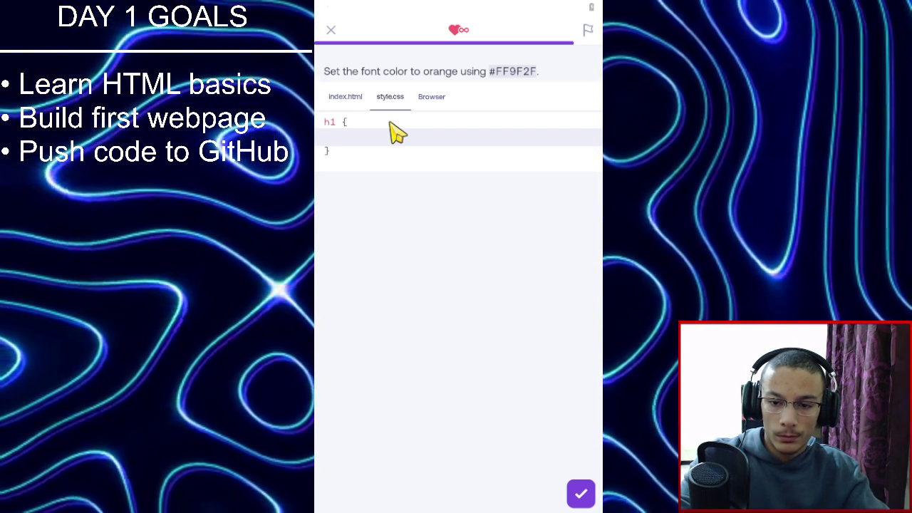
pyautogui.write('fo')
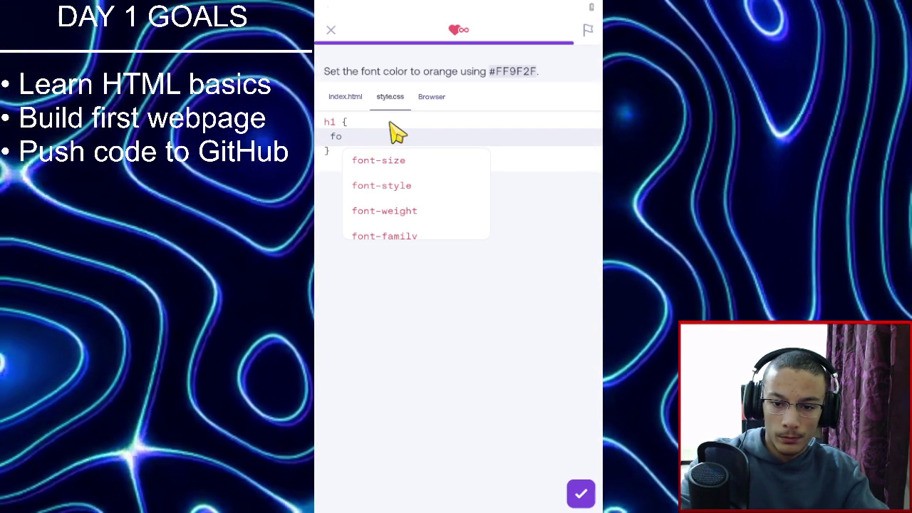
pyautogui.write('nt-co')
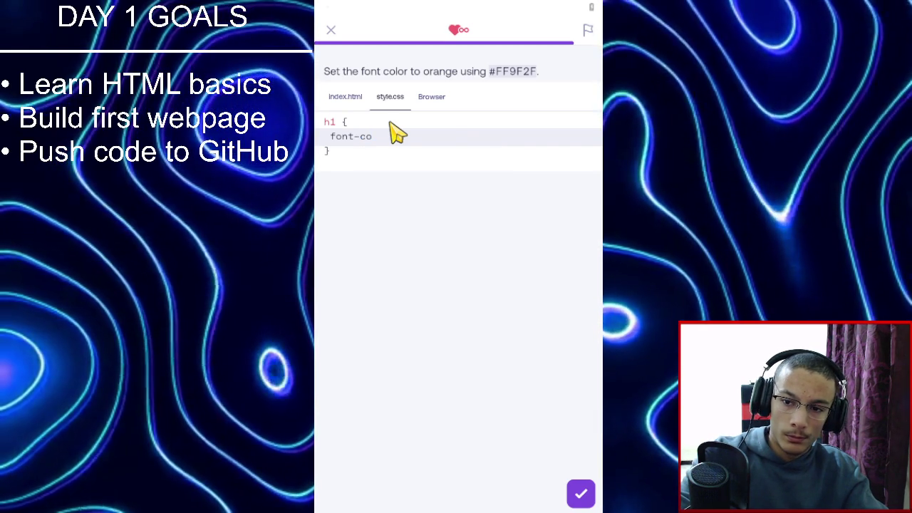
pyautogui.write('lor: #')
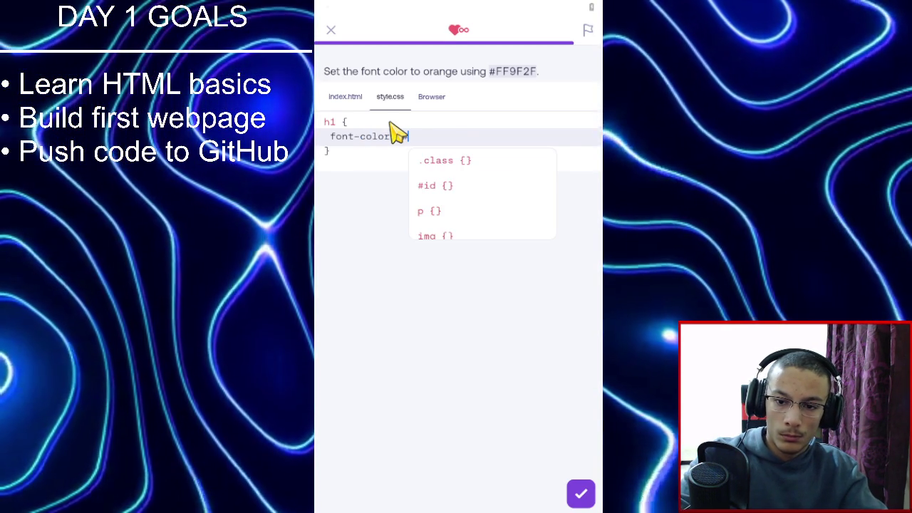
pyautogui.write('FF')
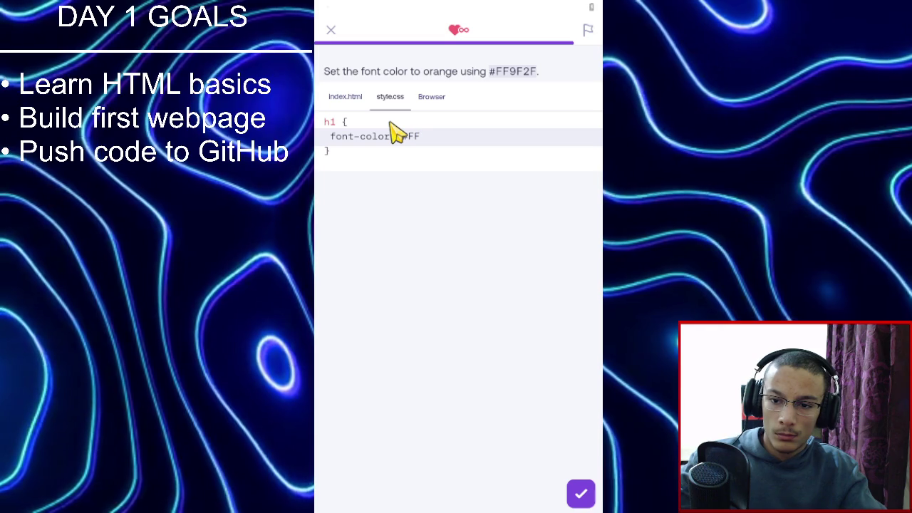
pyautogui.write('9F2F;')
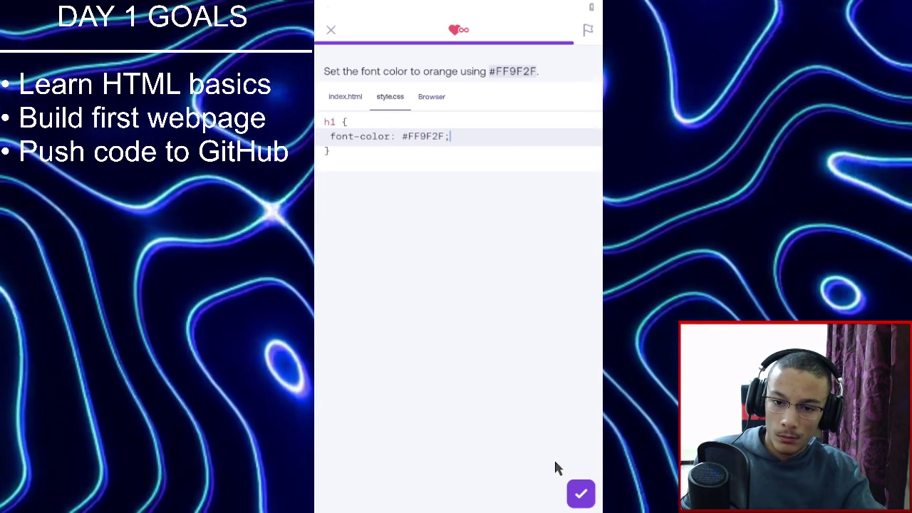
pyautogui.click(578, 494)
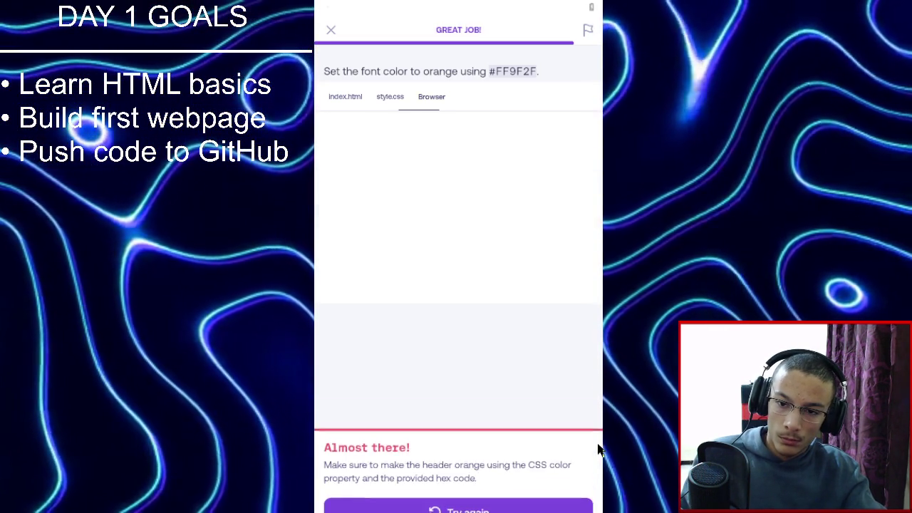
pyautogui.click(546, 454)
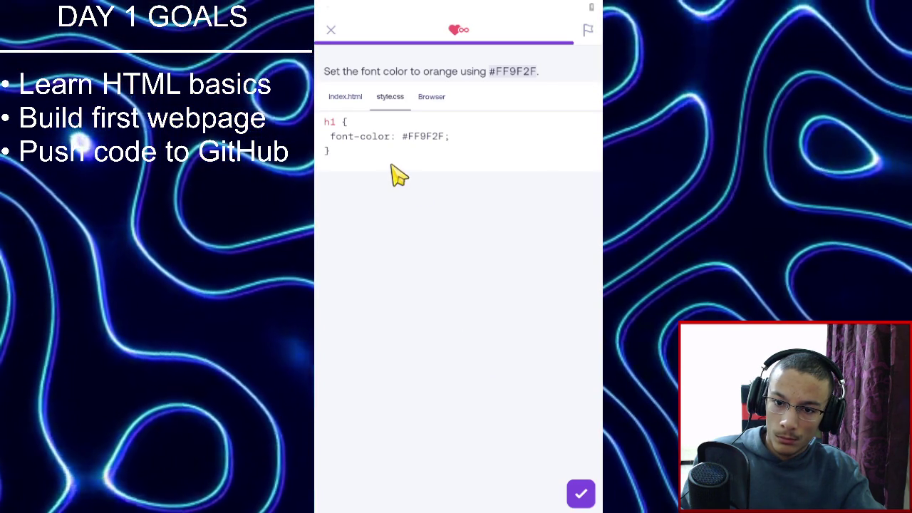
# Correct the property name from font-color to color and pass the orange exercise.
pyautogui.click(361, 137)
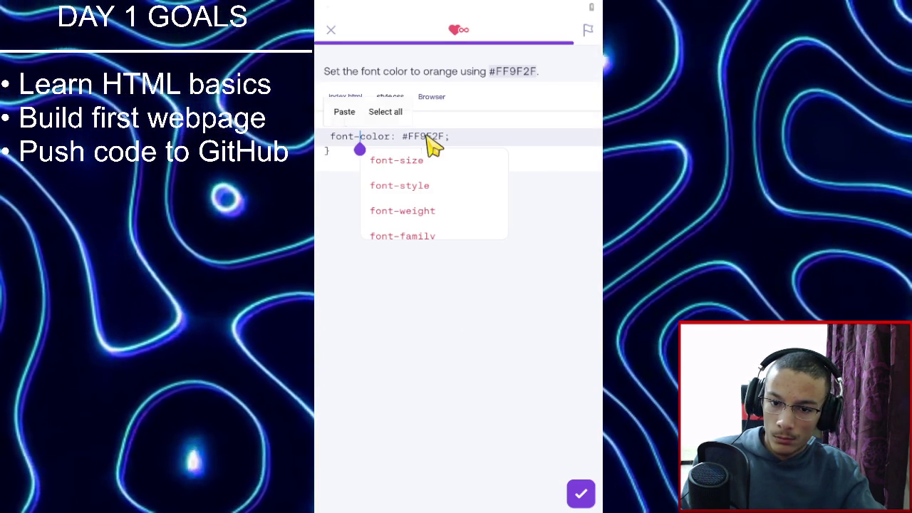
pyautogui.press('BackSpace')
pyautogui.press('BackSpace')
pyautogui.press('BackSpace')
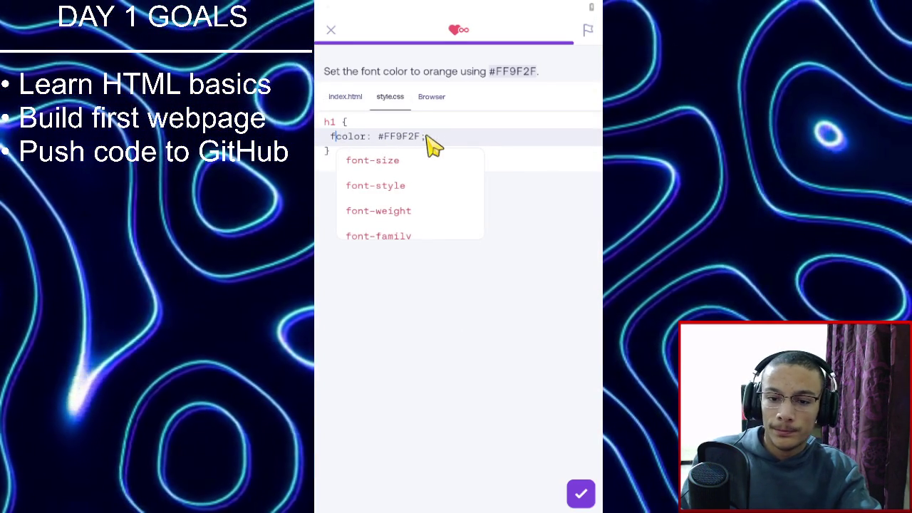
pyautogui.click(580, 495)
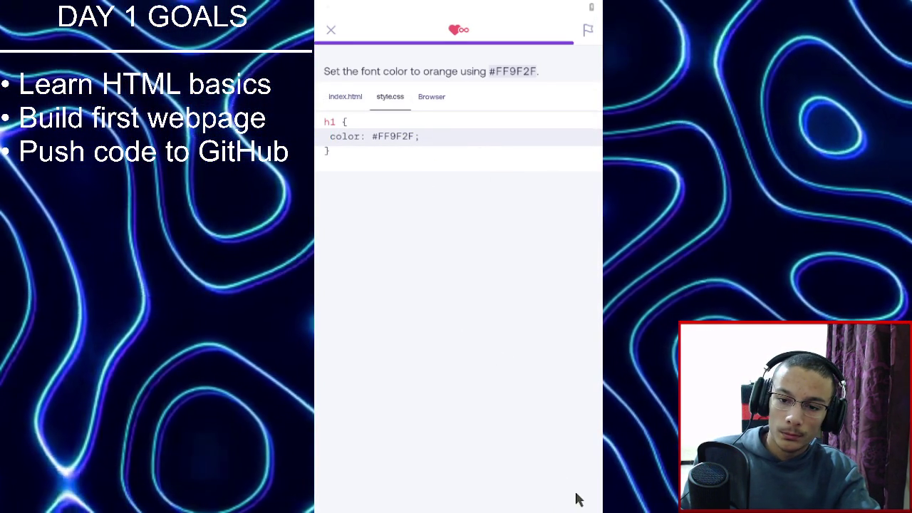
pyautogui.click(578, 499)
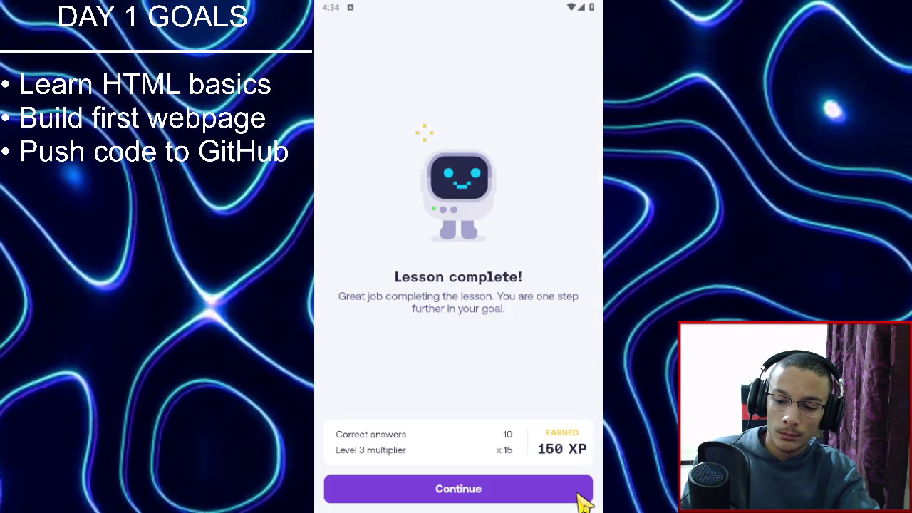
# Skip past the lesson summary and league standings, then resume the CSS Intermediate 2 practice.
pyautogui.click(583, 501)
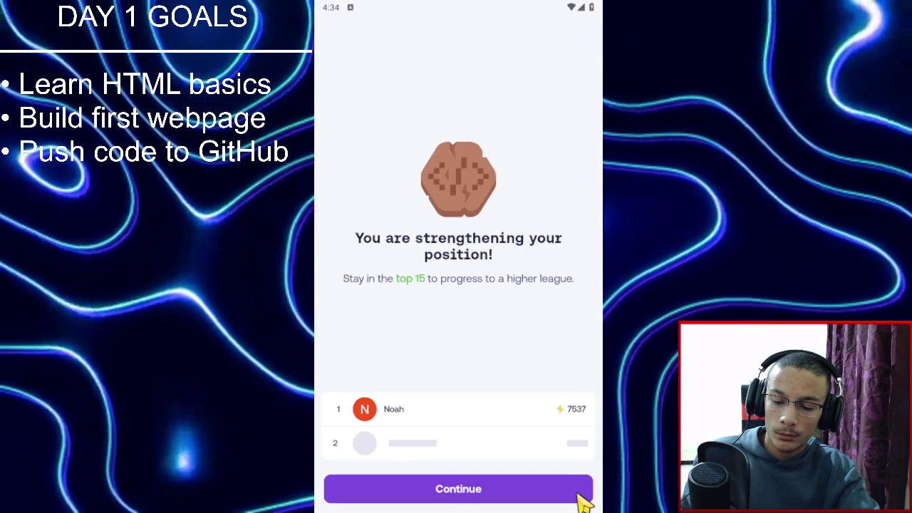
pyautogui.click(583, 501)
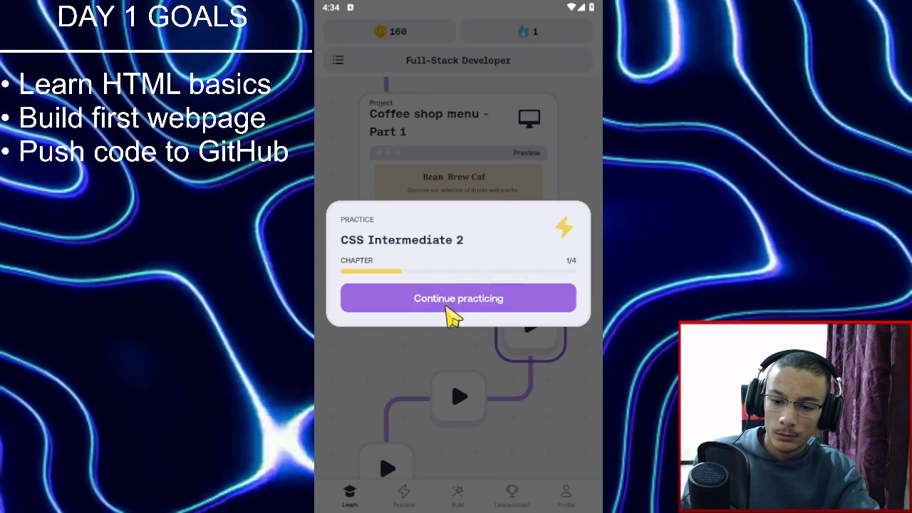
pyautogui.click(447, 304)
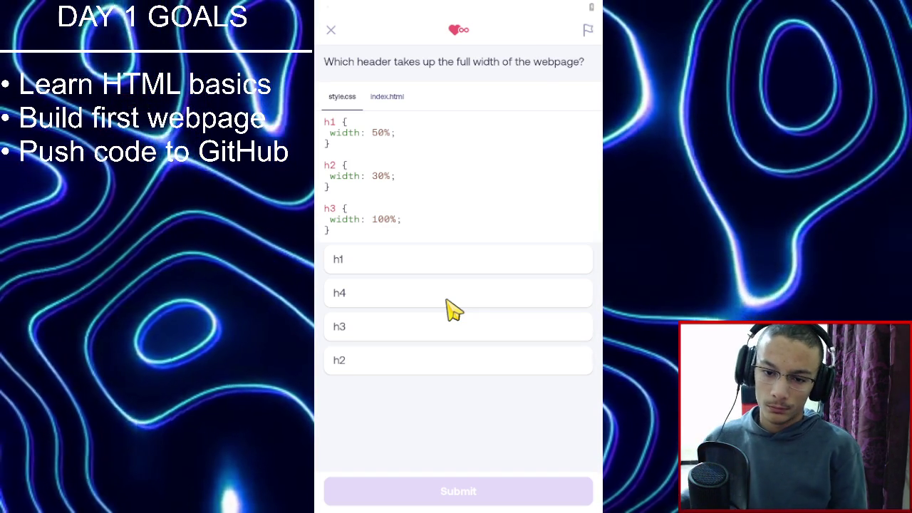
# Answer h3 as the header that spans the full width.
pyautogui.click(434, 334)
pyautogui.click(512, 496)
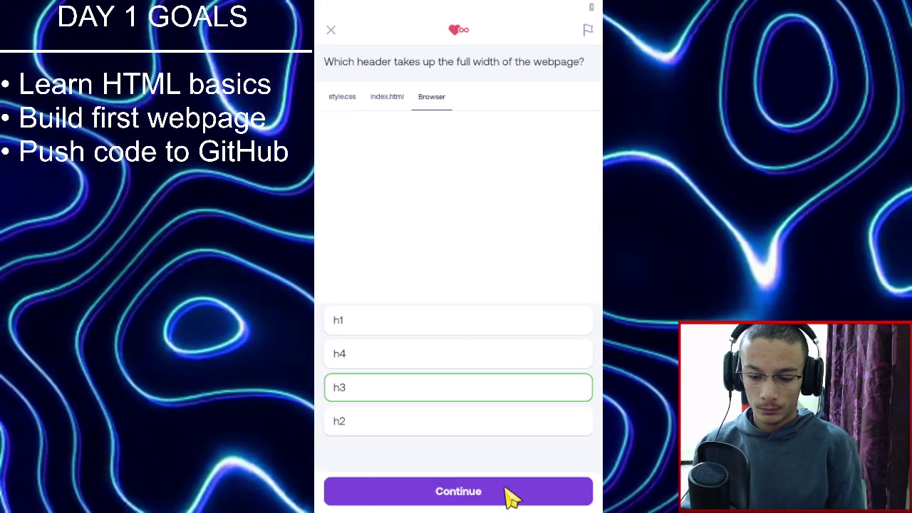
pyautogui.click(505, 493)
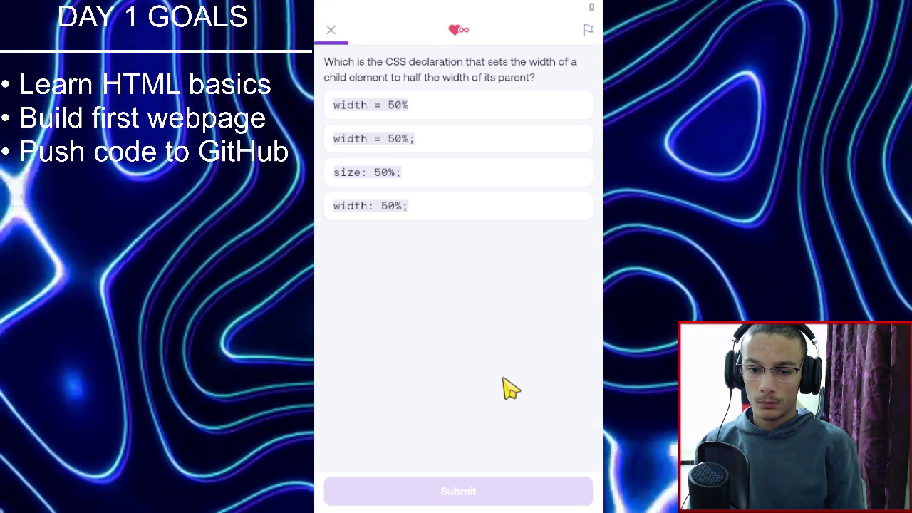
# Answer 'width: 50%;' for half the parent's width and continue to the Buy Now question.
pyautogui.click(422, 208)
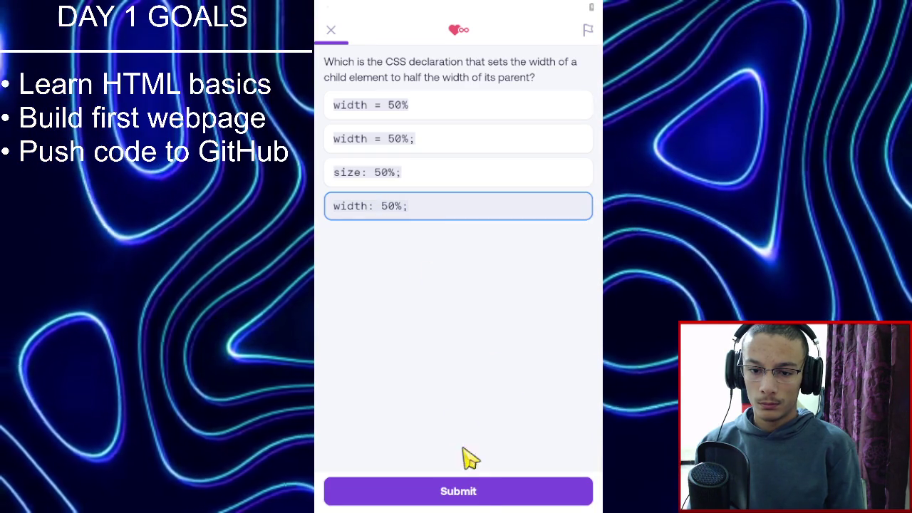
pyautogui.click(480, 490)
pyautogui.click(480, 491)
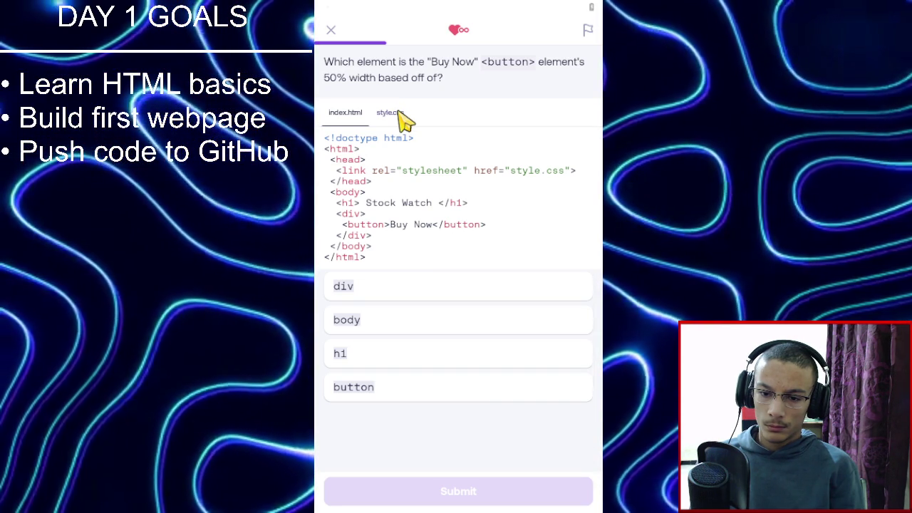
# Review style.css and try button, then body, as the Buy Now width basis; both are wrong.
pyautogui.click(400, 116)
pyautogui.click(347, 116)
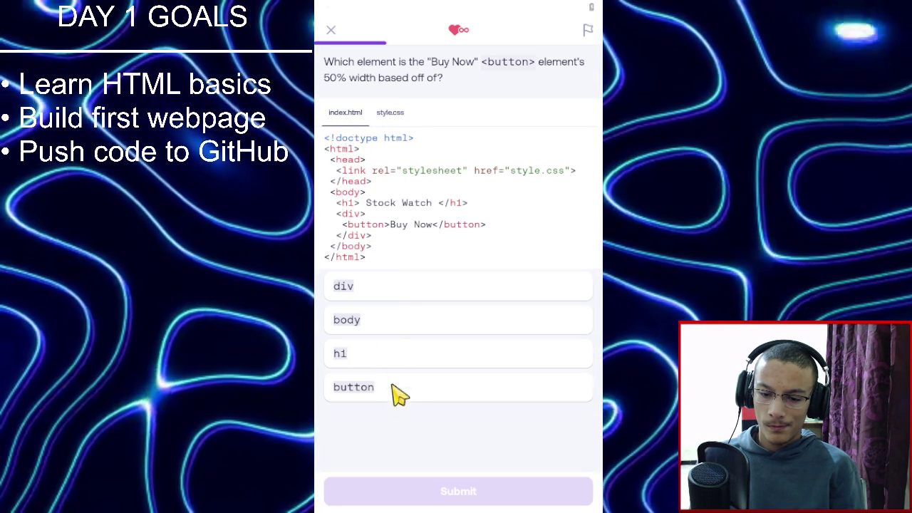
pyautogui.click(397, 381)
pyautogui.click(408, 492)
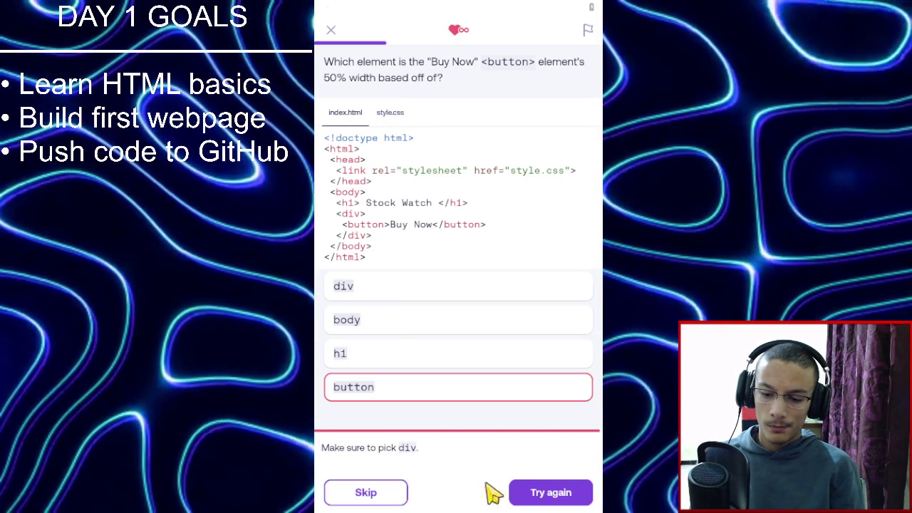
pyautogui.click(527, 494)
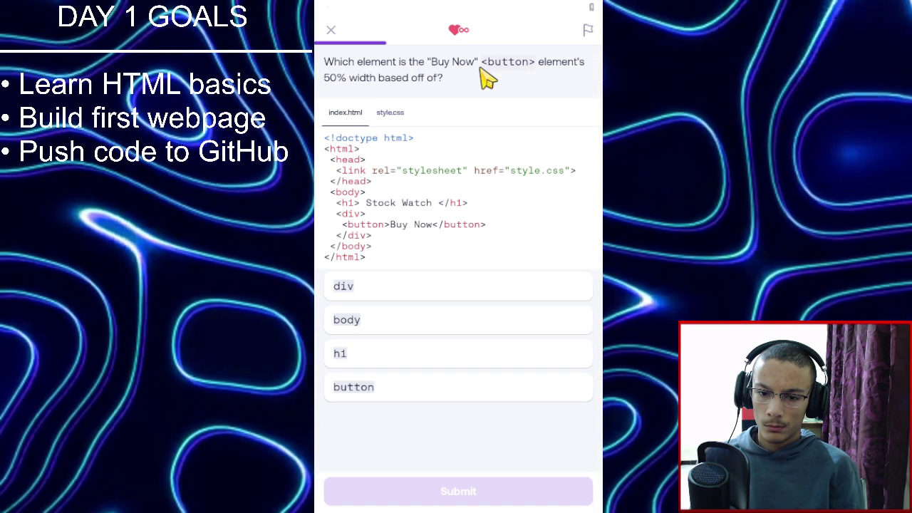
pyautogui.click(387, 114)
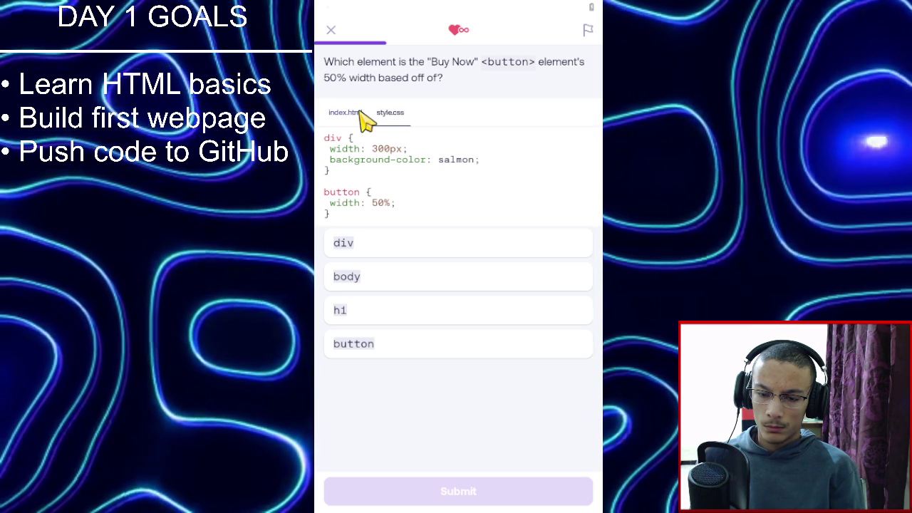
pyautogui.click(362, 118)
pyautogui.click(366, 284)
pyautogui.click(436, 492)
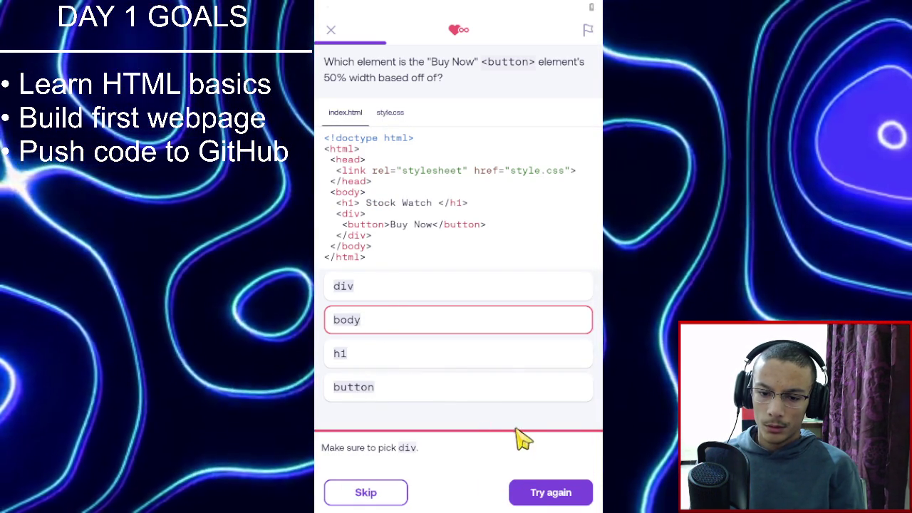
pyautogui.click(526, 488)
# Answer div as the Buy Now button's width basis and continue.
pyautogui.click(466, 285)
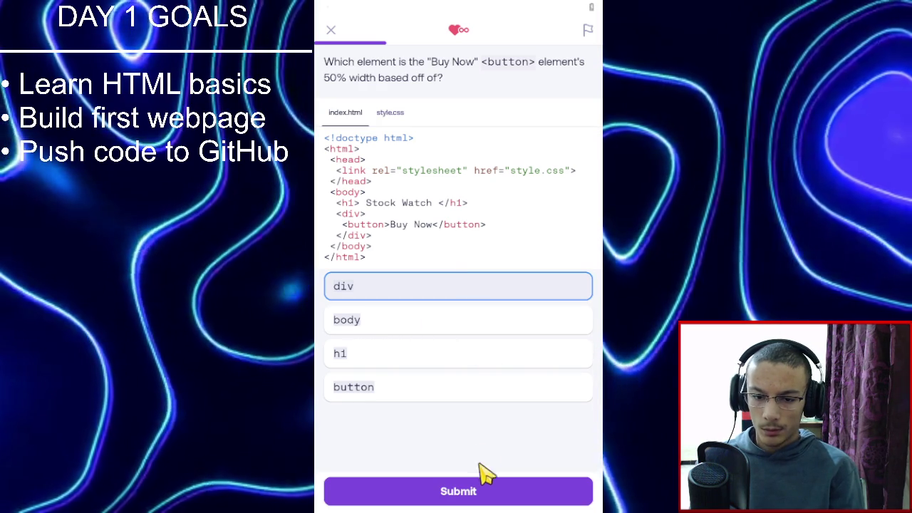
pyautogui.click(473, 493)
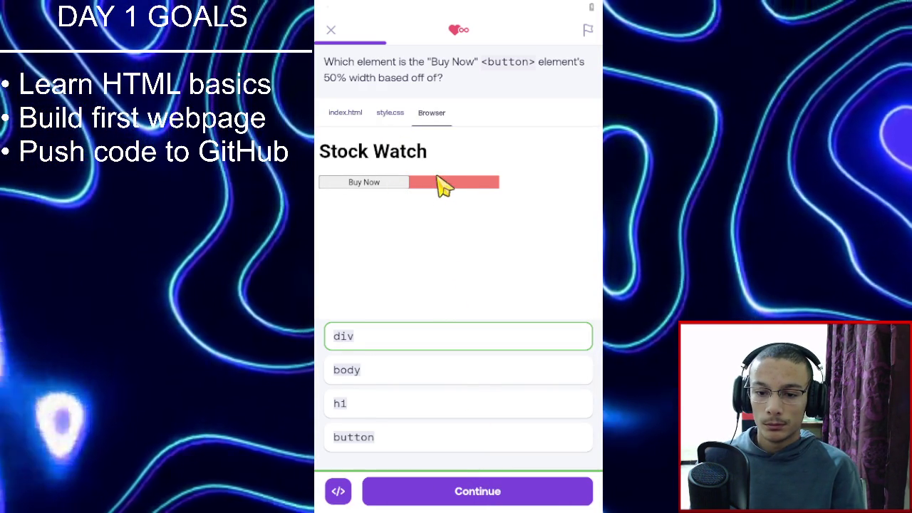
pyautogui.click(408, 493)
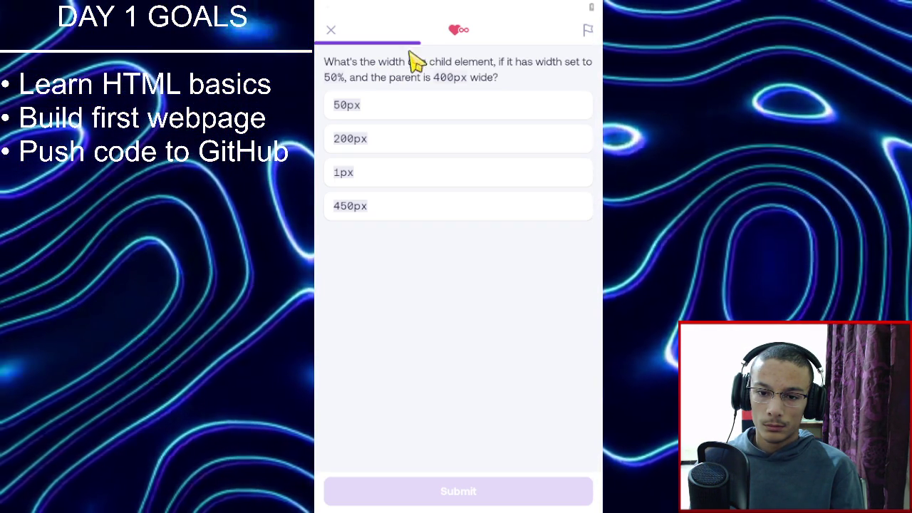
# Answer 200px for the child's width at 50% of a 400px parent.
pyautogui.click(459, 143)
pyautogui.click(433, 498)
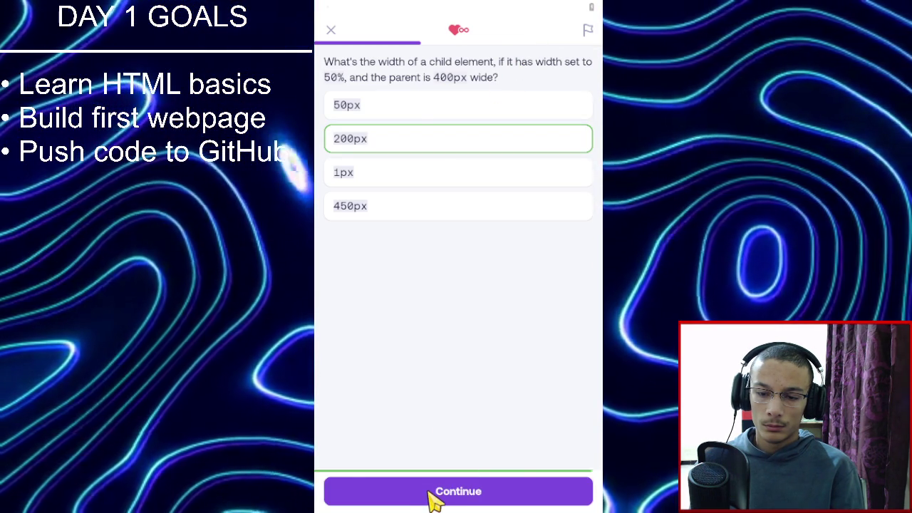
pyautogui.click(432, 499)
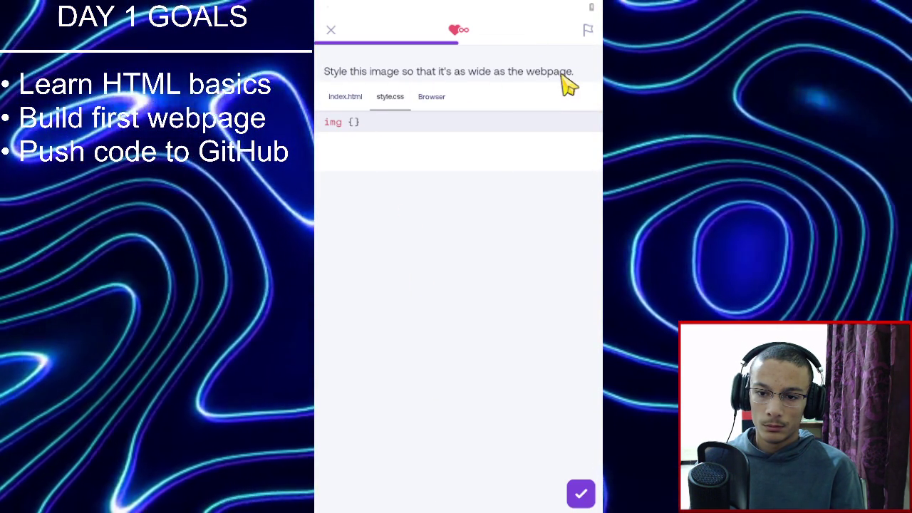
# Add width: 100% inside the img rule, pass the check and continue.
pyautogui.click(359, 123)
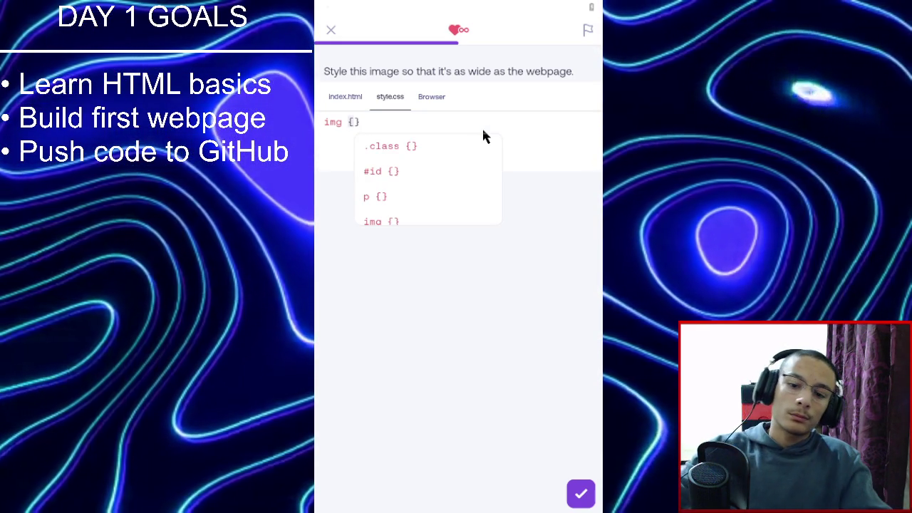
pyautogui.press('Return')
pyautogui.press('Return')
pyautogui.write('wid')
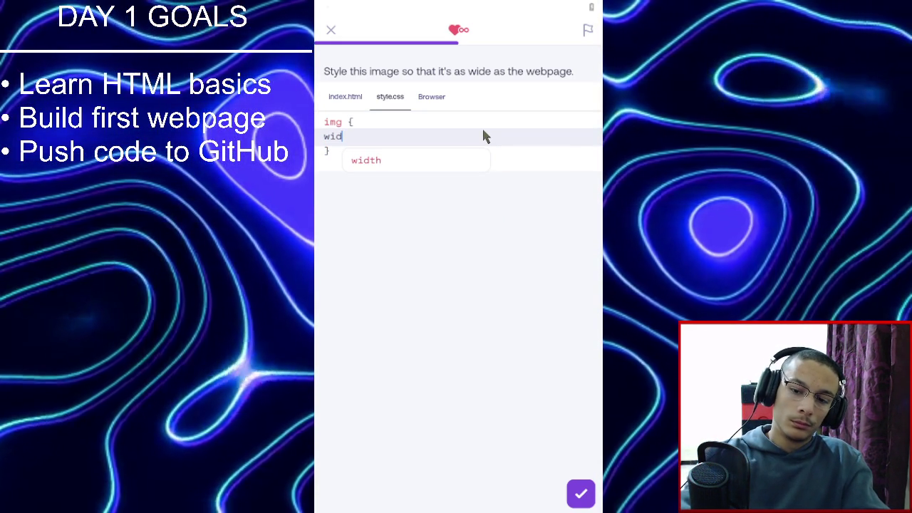
pyautogui.press('Return')
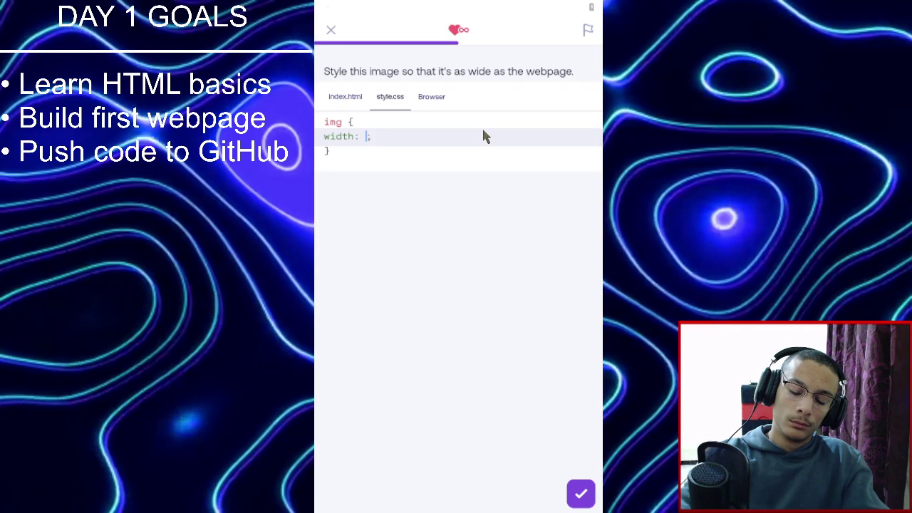
pyautogui.write('100%')
pyautogui.click(580, 490)
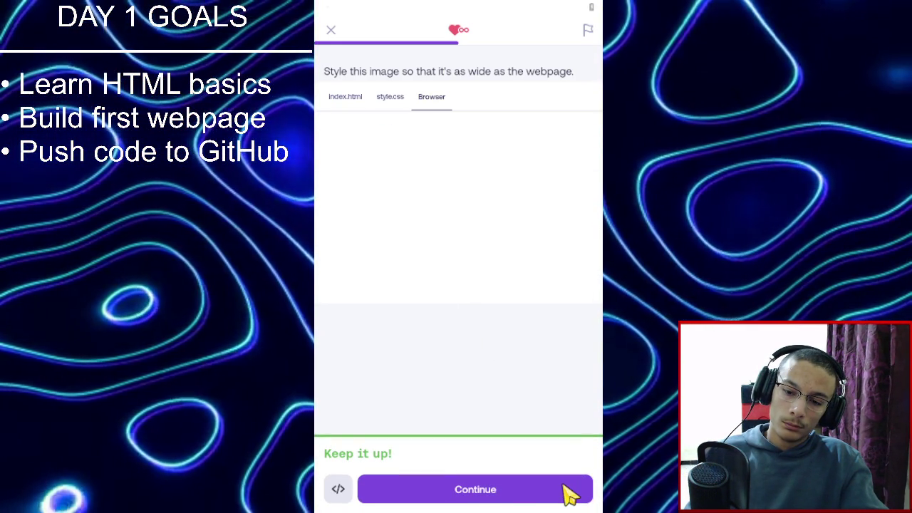
pyautogui.click(570, 493)
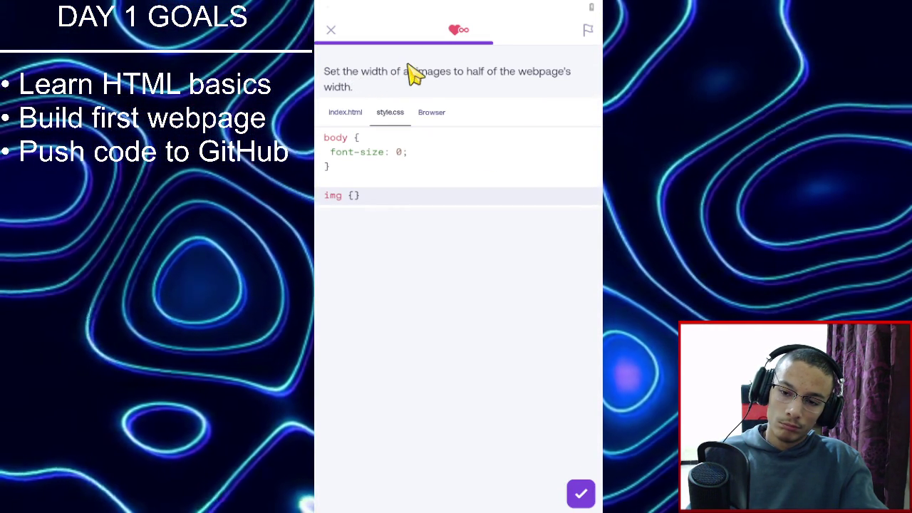
# Add width: 50% inside the img rule, pass the check and continue to the button exercise.
pyautogui.click(378, 197)
pyautogui.press('Return')
pyautogui.press('Up')
pyautogui.write('wid')
pyautogui.press('Return')
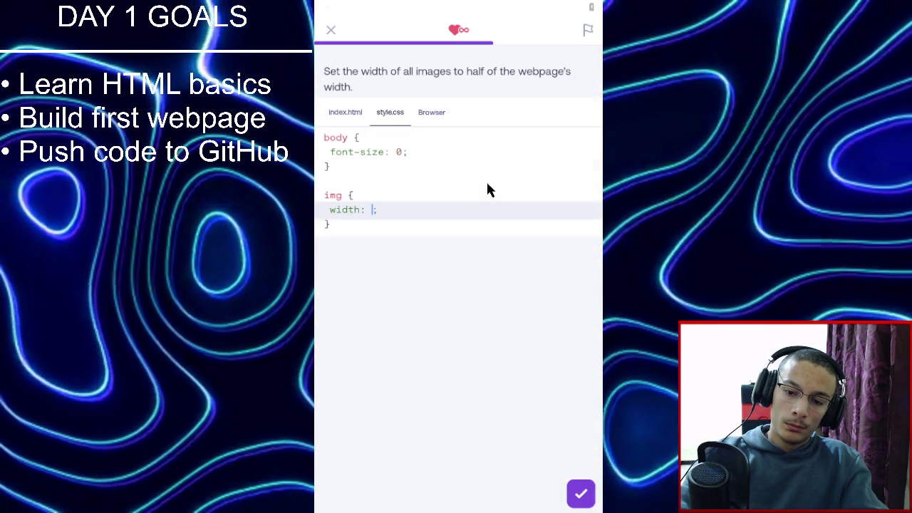
pyautogui.write('50%')
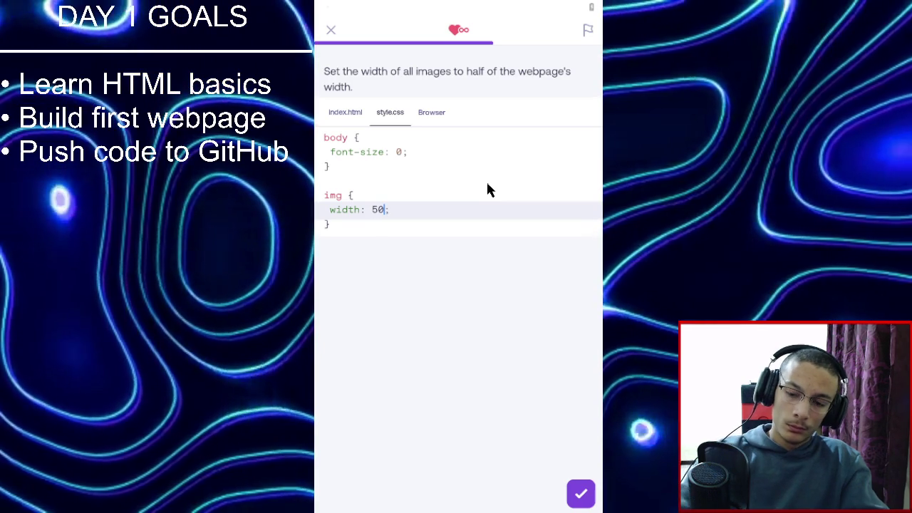
pyautogui.click(582, 493)
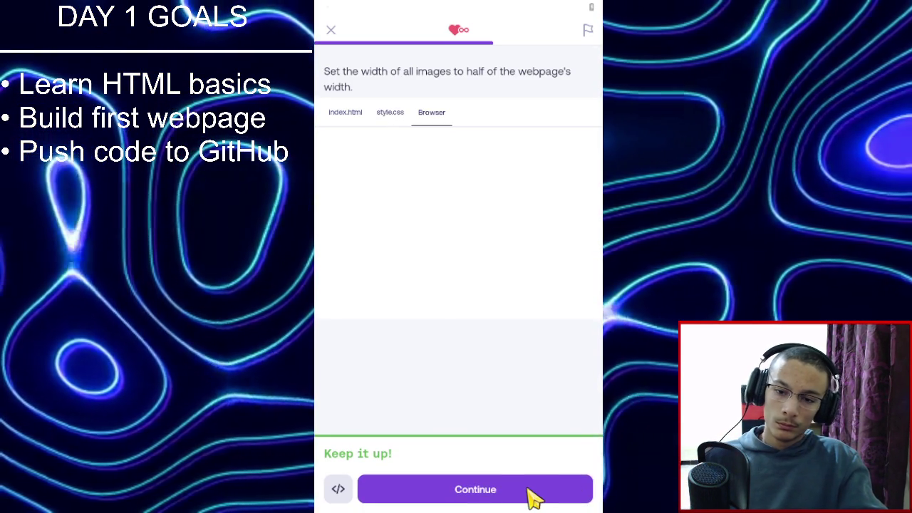
pyautogui.click(529, 489)
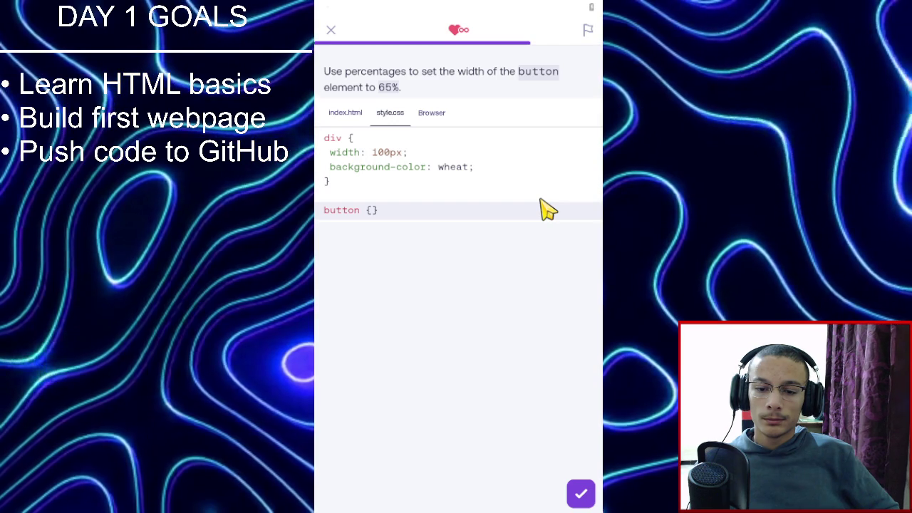
# Add width: 65% inside the button rule.
pyautogui.click(371, 211)
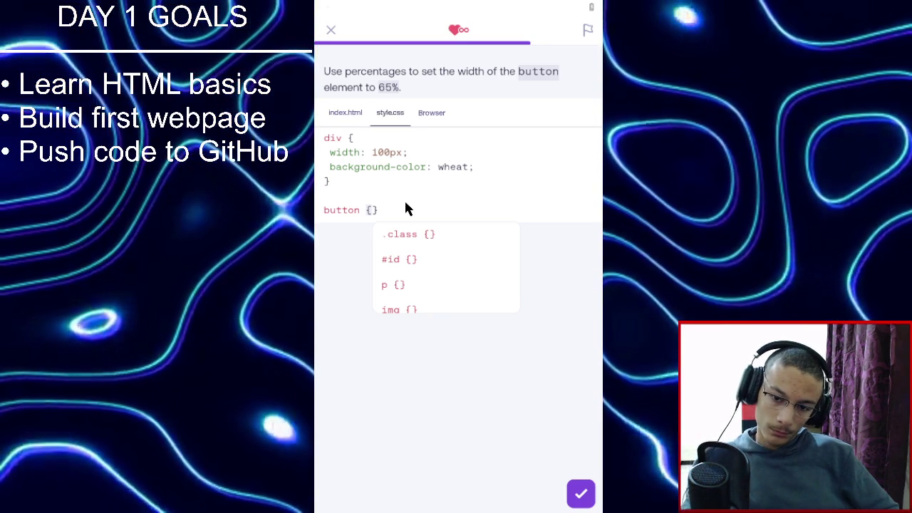
pyautogui.press('Return')
pyautogui.press('Return')
pyautogui.press('Up')
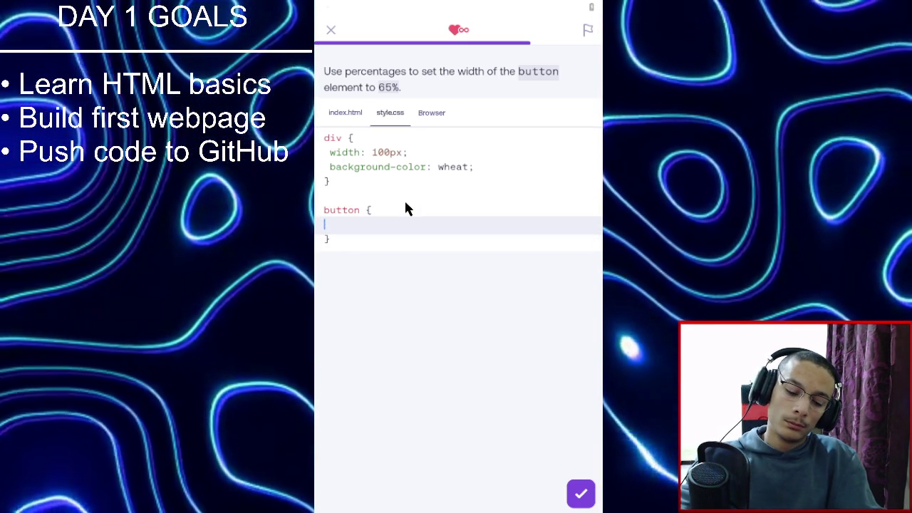
pyautogui.write('wid')
pyautogui.press('Tab')
pyautogui.write('65')
pyautogui.write('%')
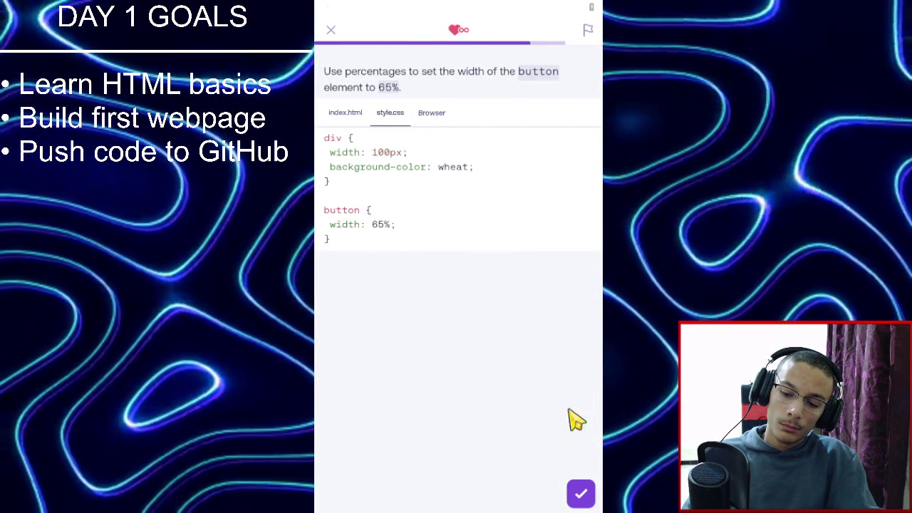
# Have the image and 65% button answers checked and continue to the quarter-width exercise.
pyautogui.click(587, 492)
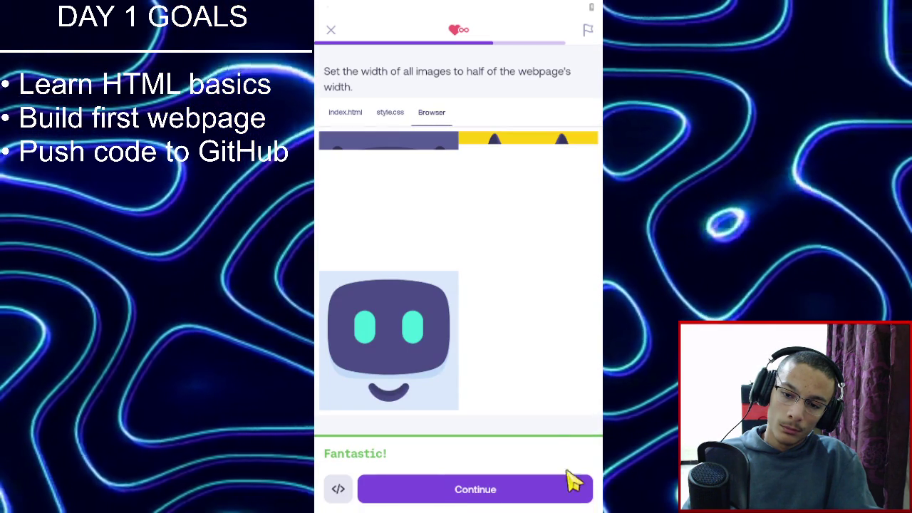
pyautogui.click(389, 120)
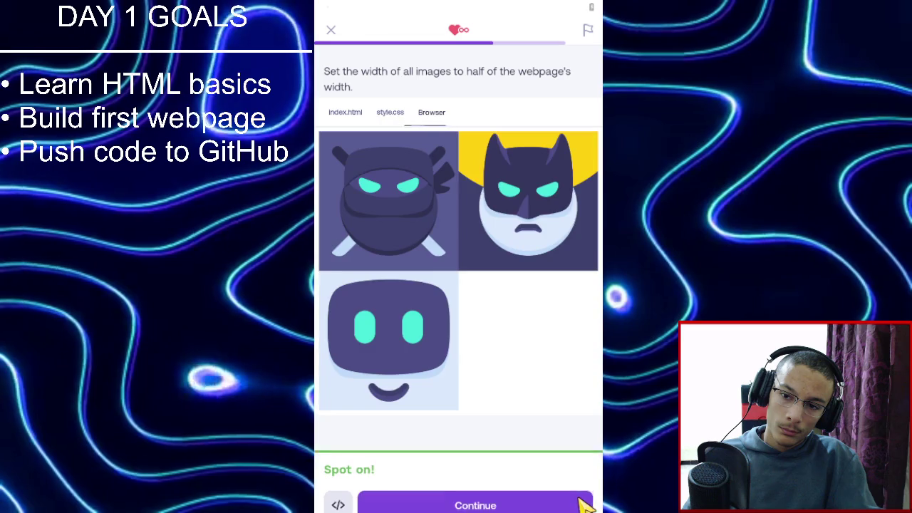
pyautogui.click(579, 497)
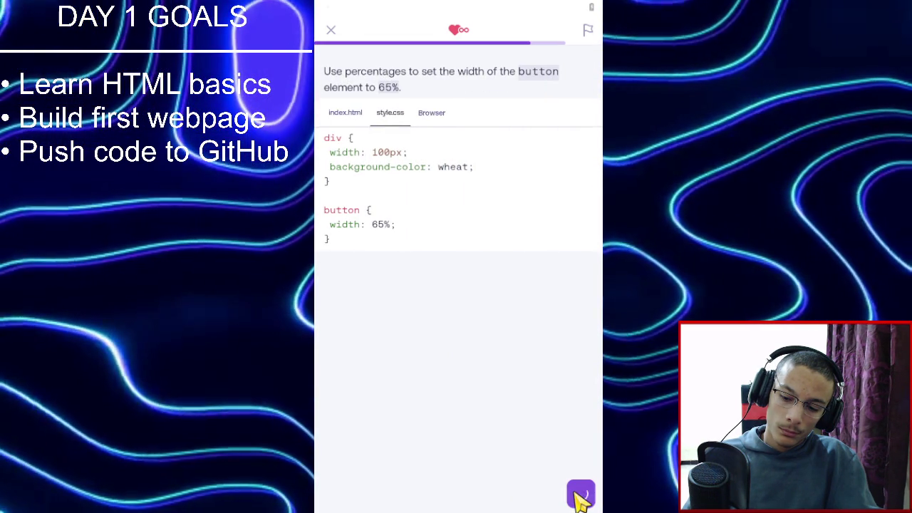
pyautogui.click(579, 499)
pyautogui.click(579, 499)
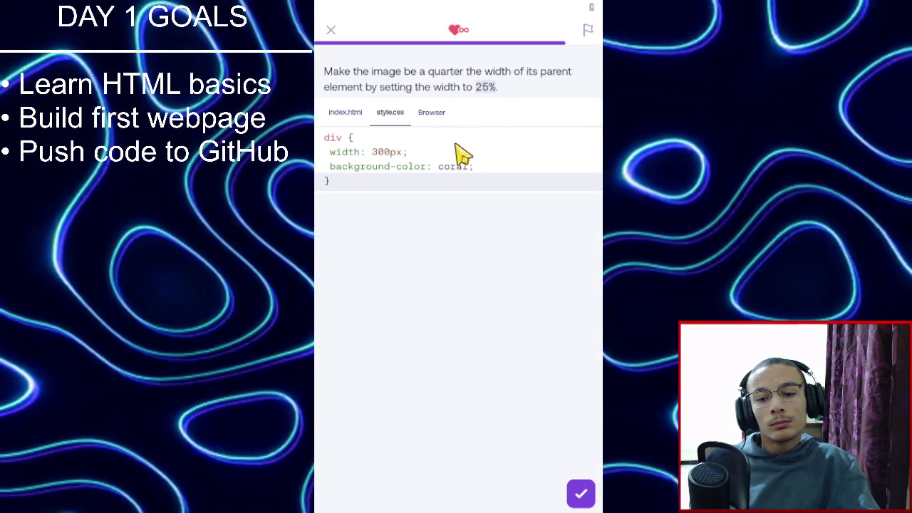
# Start a new img rule below the div rule in style.css.
pyautogui.click(491, 161)
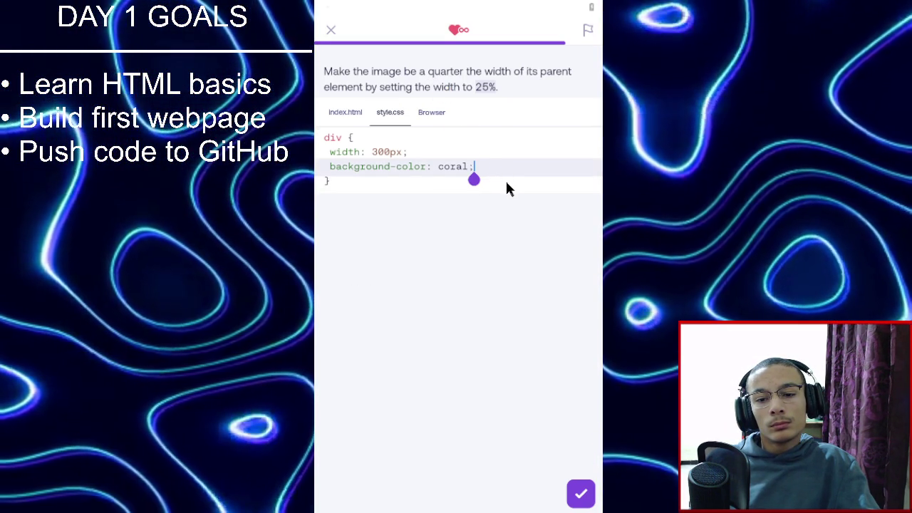
pyautogui.click(507, 183)
pyautogui.click(504, 189)
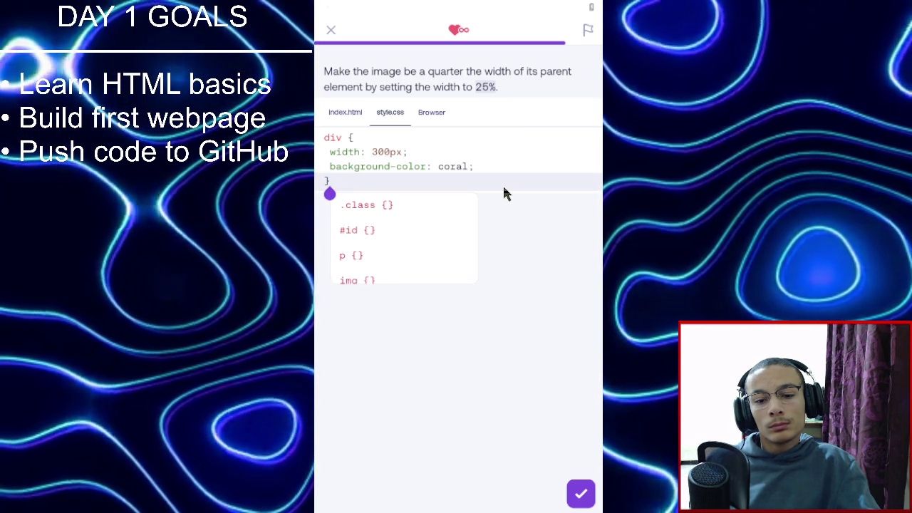
pyautogui.press('Return')
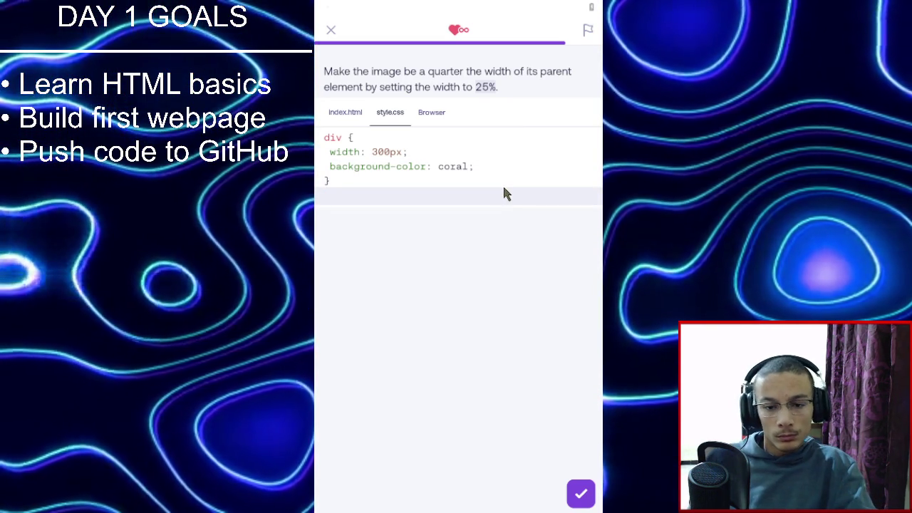
pyautogui.write('"')
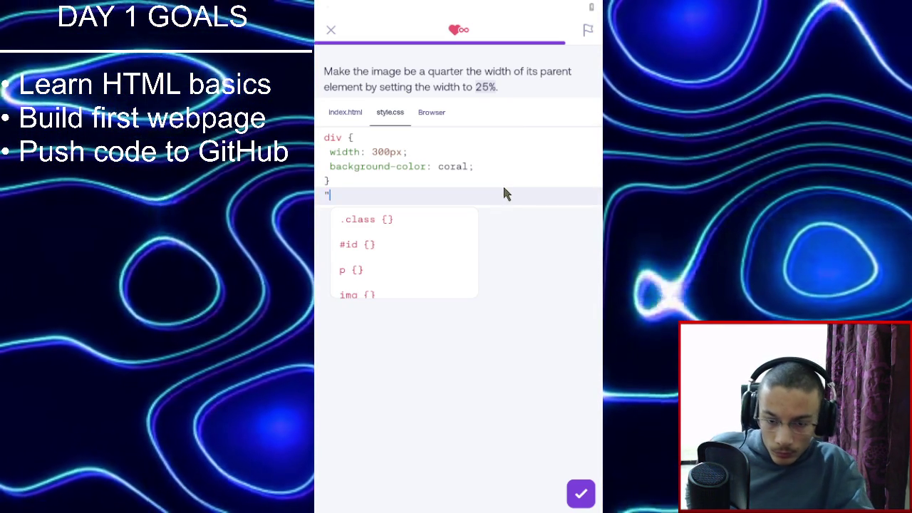
pyautogui.press('Return')
pyautogui.press('BackSpace')
pyautogui.press('BackSpace')
pyautogui.write('img {')
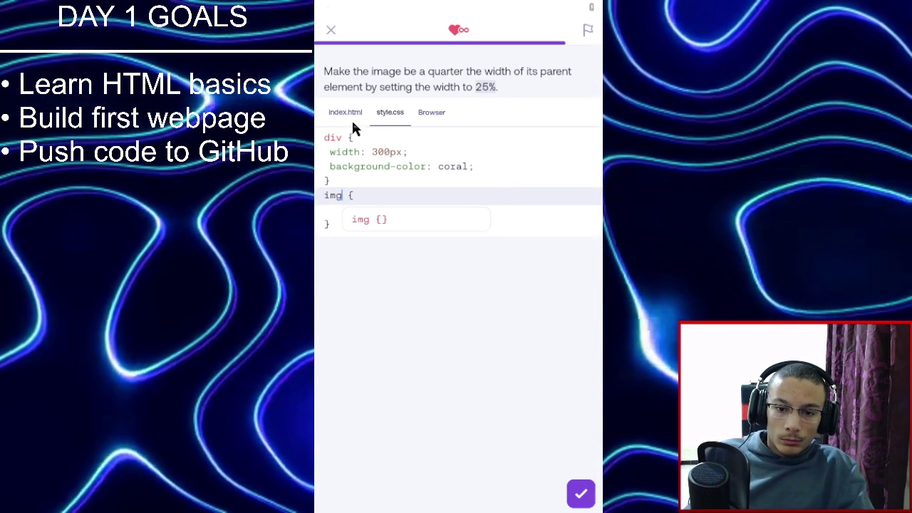
# Give the img rule width: 25% and submit it for checking.
pyautogui.click(356, 120)
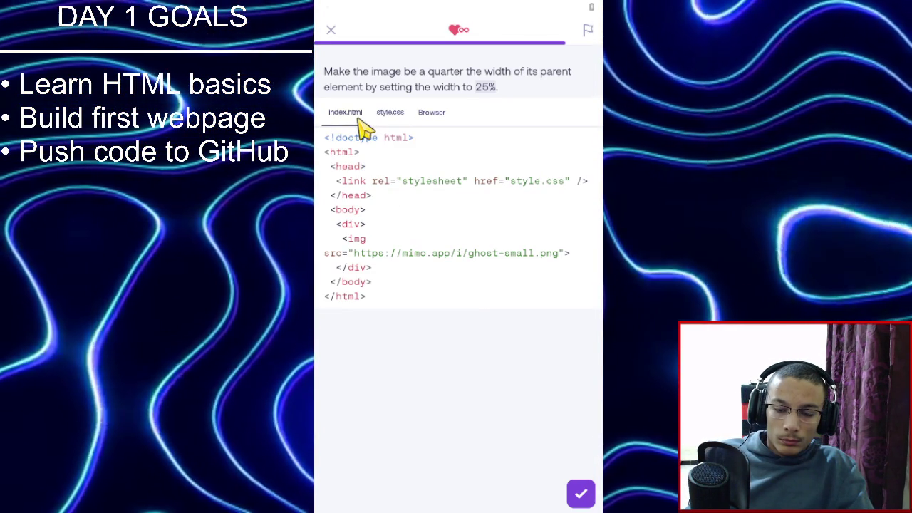
pyautogui.click(380, 119)
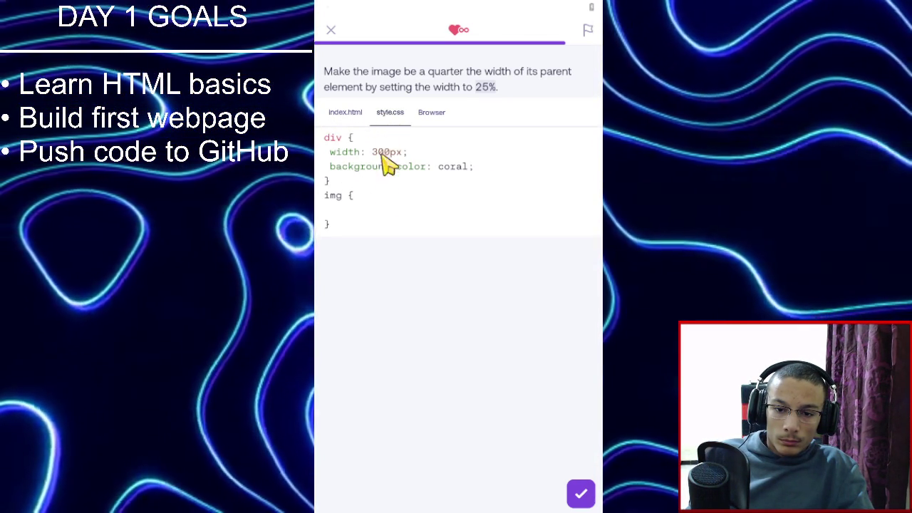
pyautogui.click(380, 209)
pyautogui.write('w')
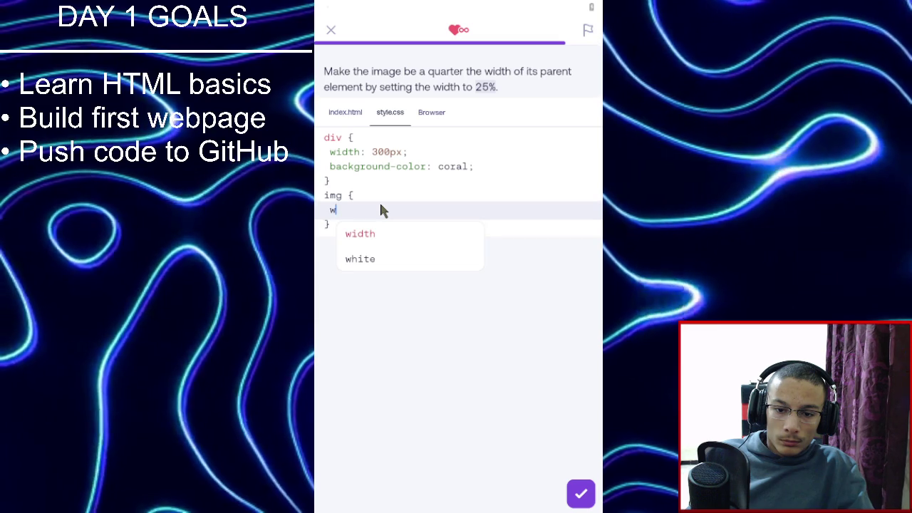
pyautogui.press('Return')
pyautogui.write('25%;')
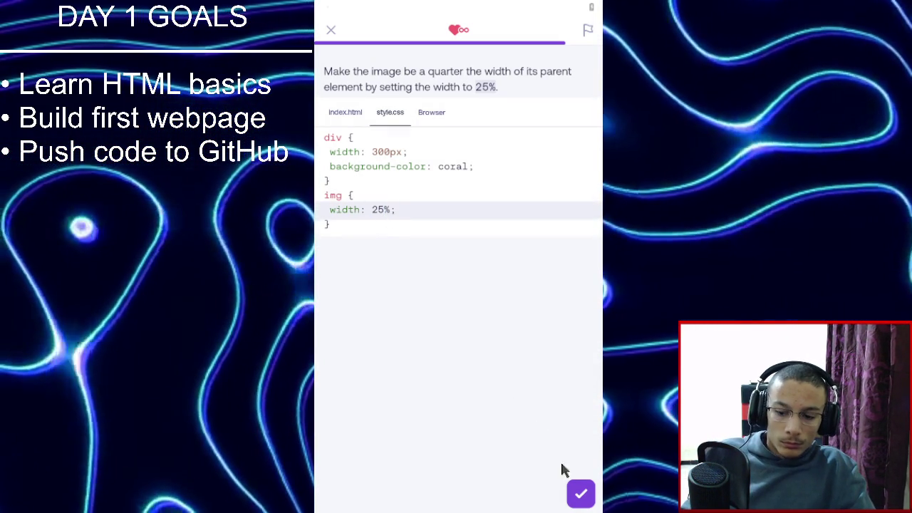
pyautogui.click(580, 493)
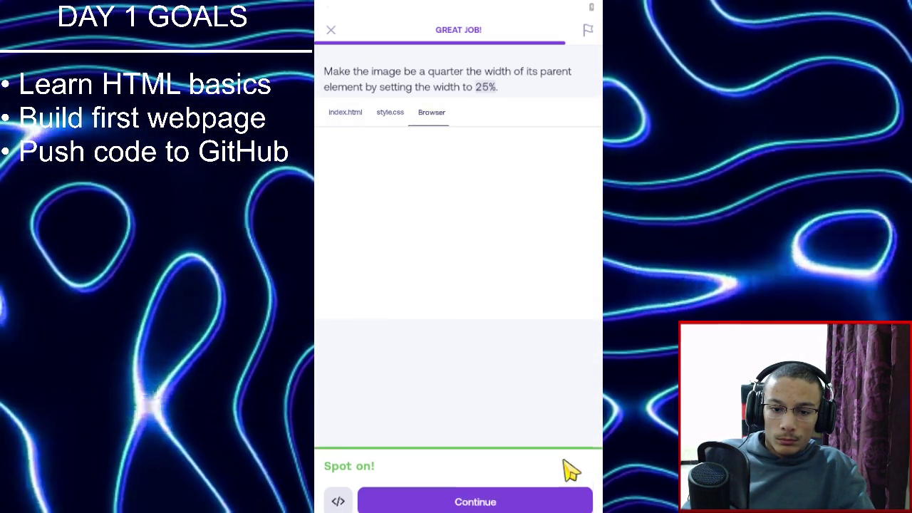
# Get past the result, lesson-complete and league screens, then resume CSS Intermediate 2 practice.
pyautogui.click(518, 488)
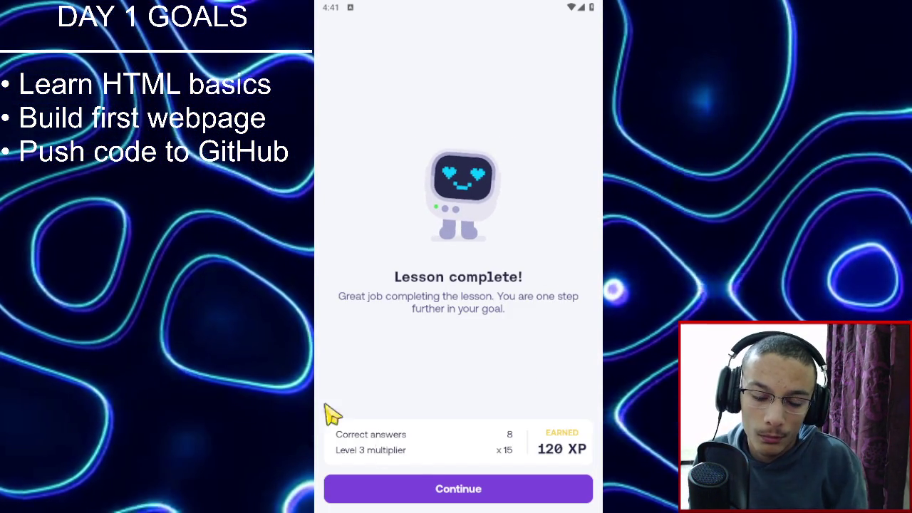
pyautogui.click(431, 484)
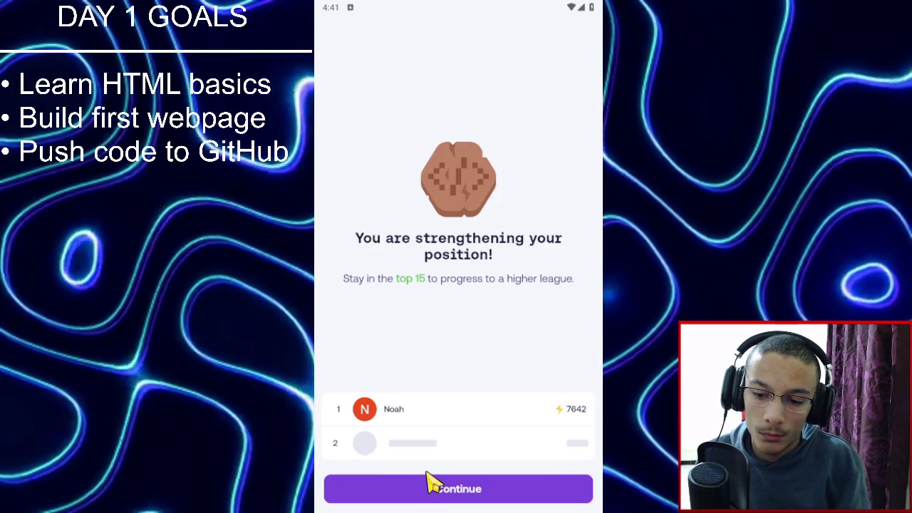
pyautogui.click(430, 479)
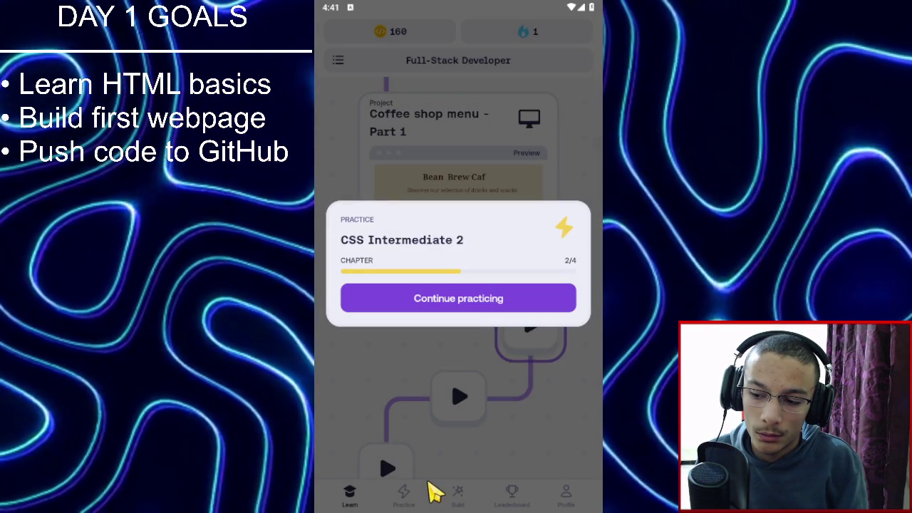
pyautogui.click(451, 305)
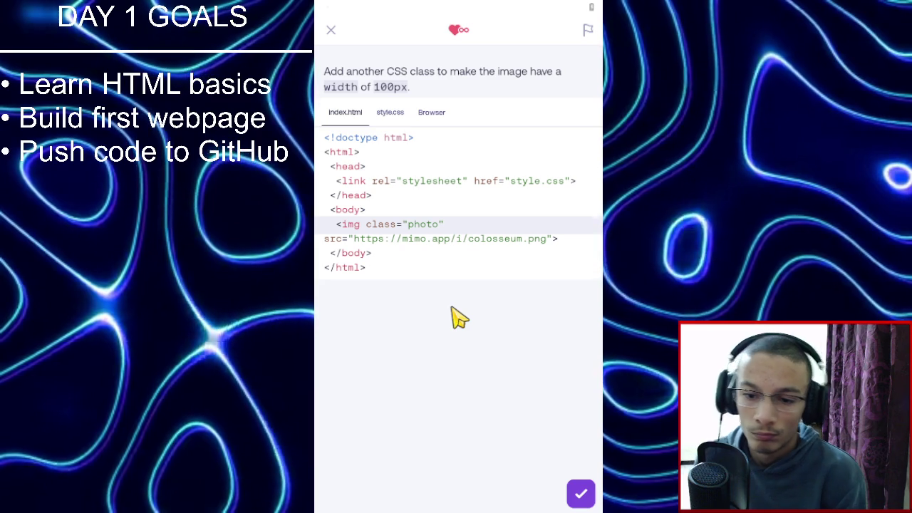
# Insert a new class rule below .small, after checking the image's class in the HTML.
pyautogui.click(388, 115)
pyautogui.click(382, 229)
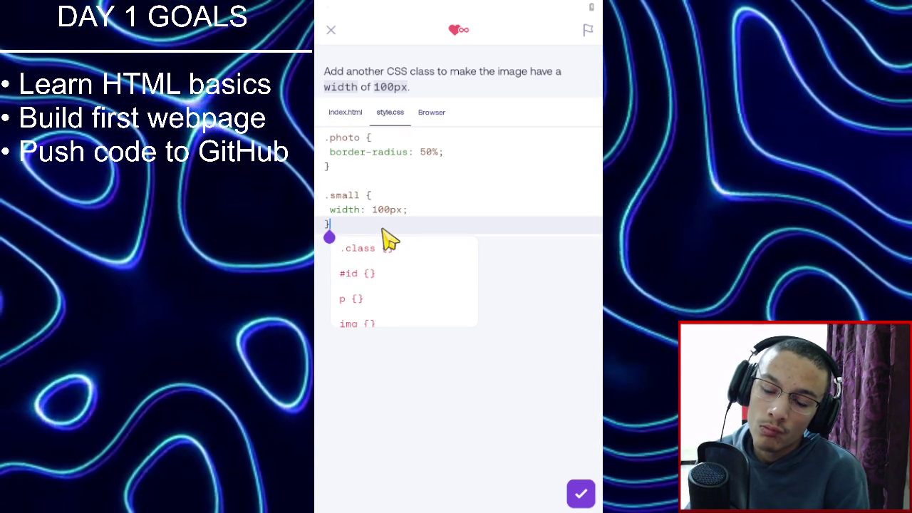
pyautogui.press('Return')
pyautogui.press('Return')
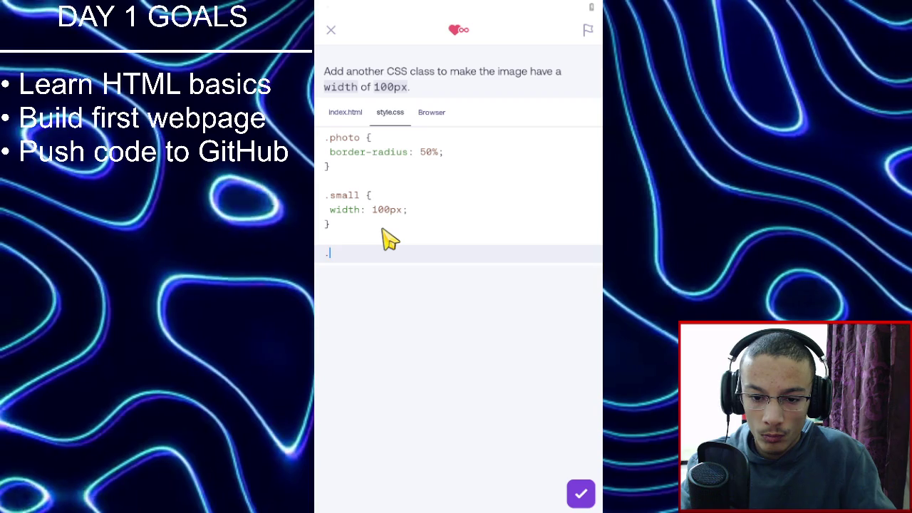
pyautogui.write('.')
pyautogui.press('Down')
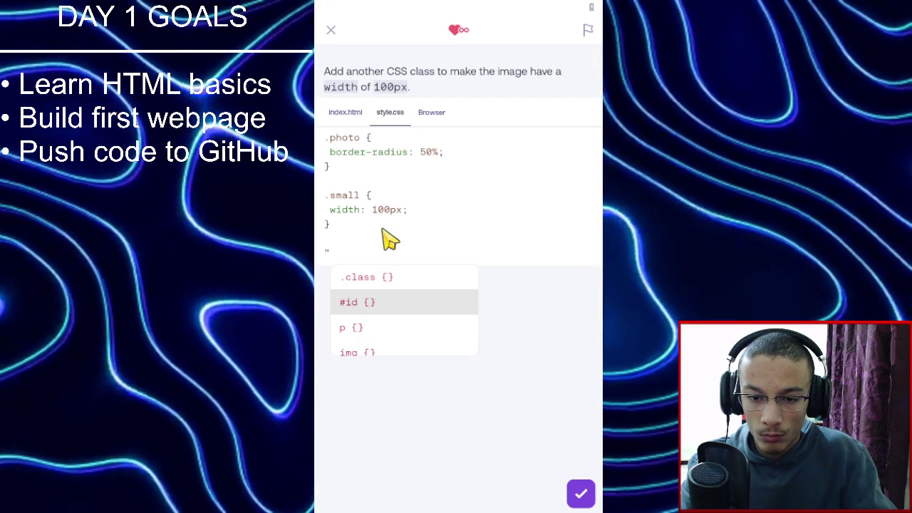
pyautogui.press('Up')
pyautogui.press('Return')
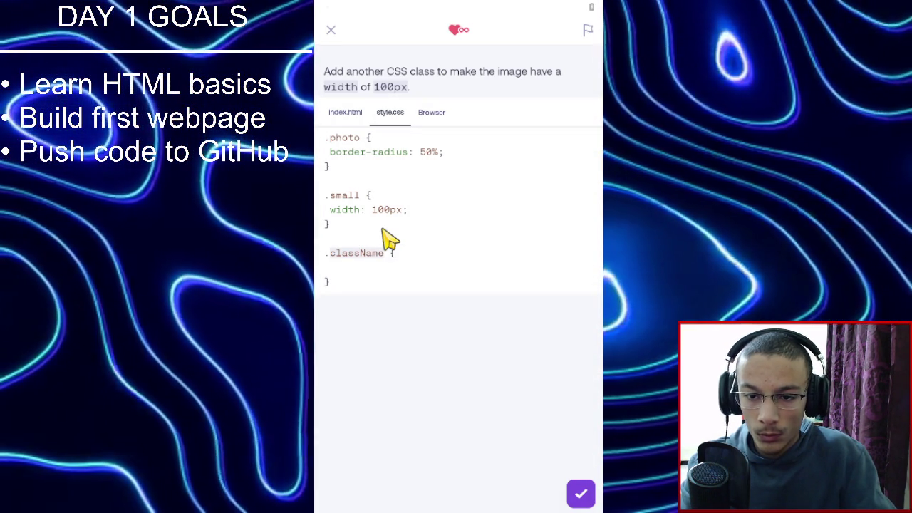
pyautogui.press('BackSpace')
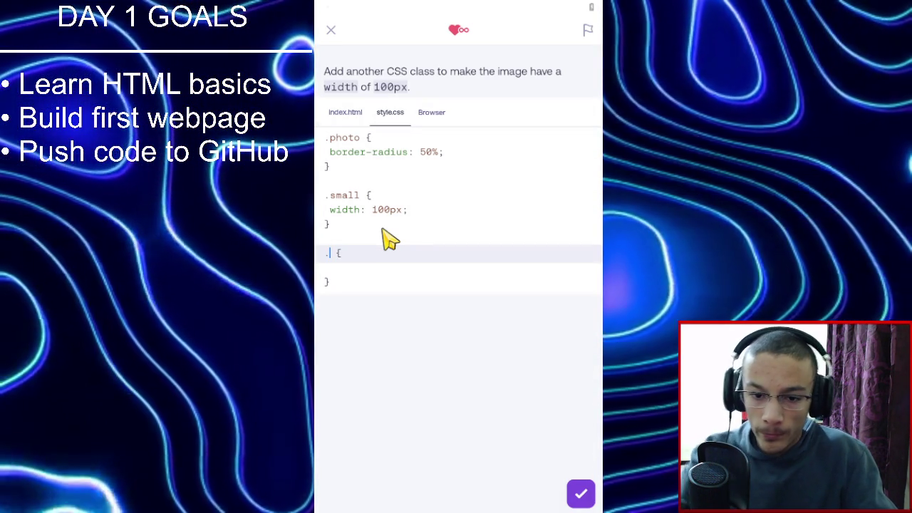
pyautogui.click(354, 115)
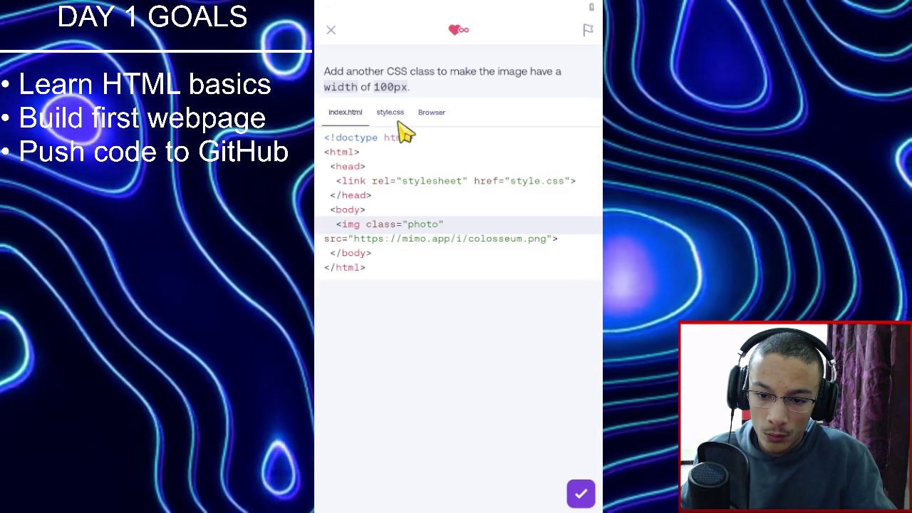
pyautogui.click(395, 117)
# Name the rule .photo with width: 100px and submit it.
pyautogui.write('p')
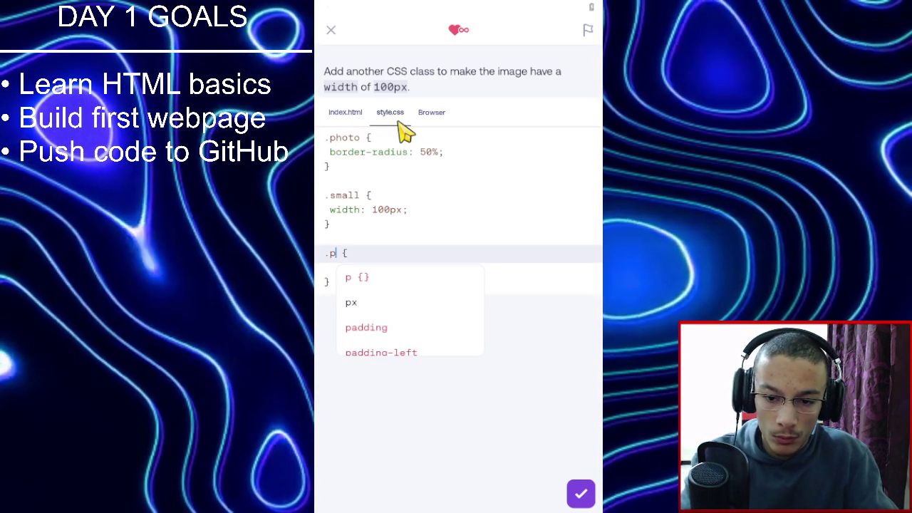
pyautogui.write('hoto')
pyautogui.press('Return')
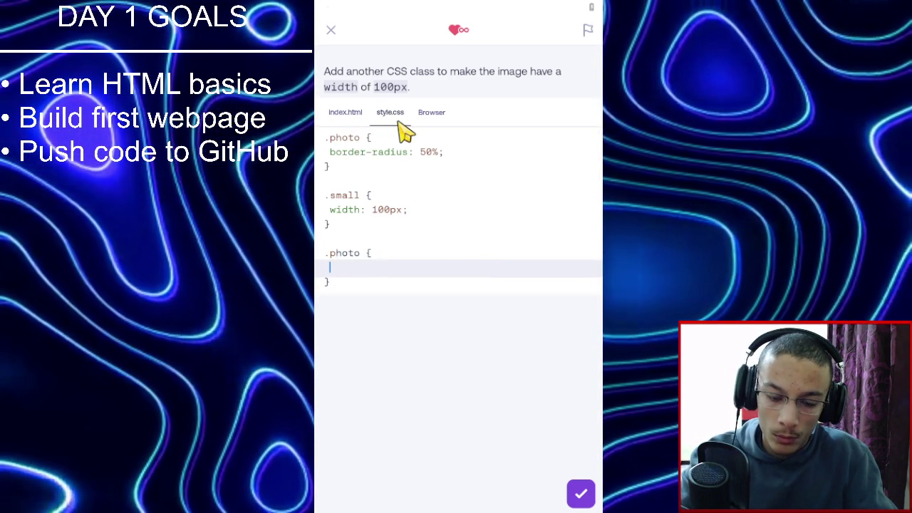
pyautogui.write('wid')
pyautogui.press('Return')
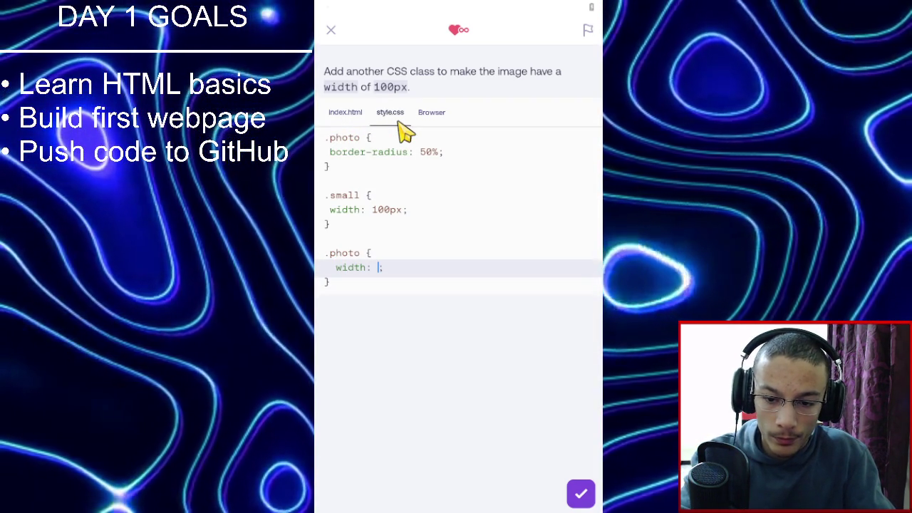
pyautogui.write('100')
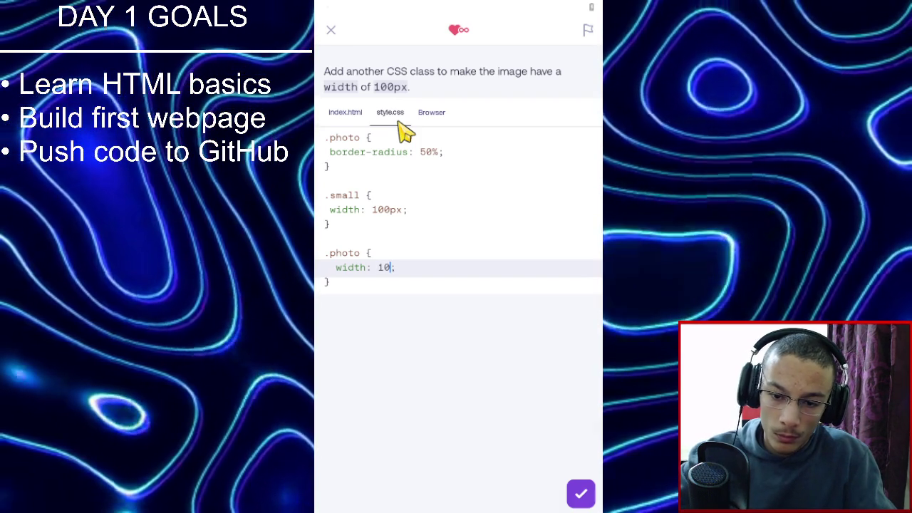
pyautogui.write('px')
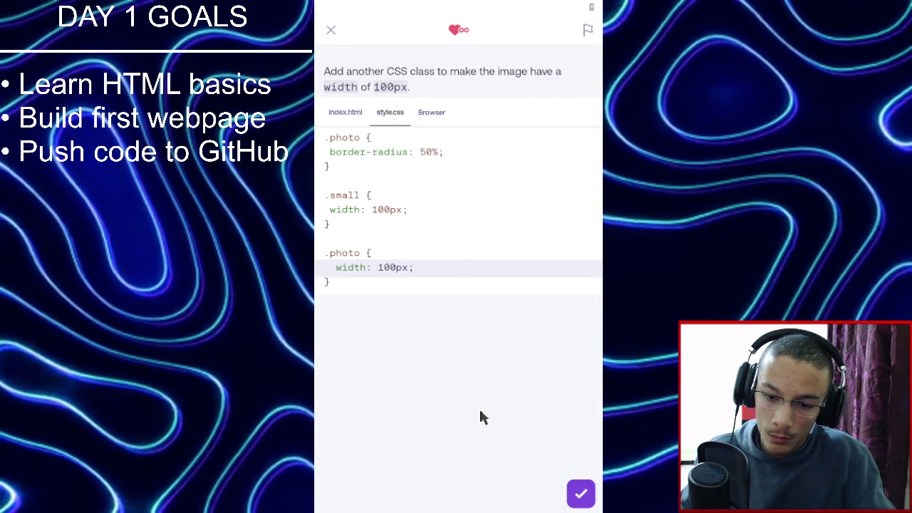
pyautogui.click(578, 504)
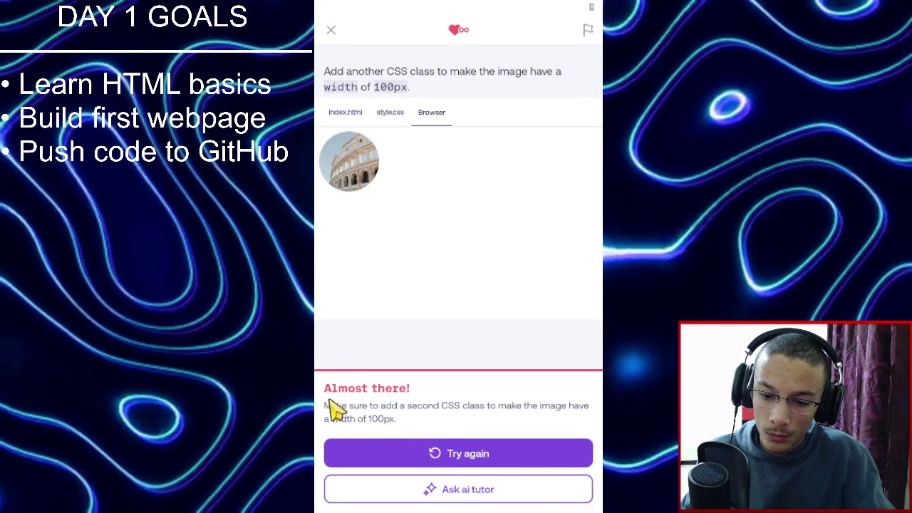
# Retry and delete the duplicate .photo rule with its width declaration.
pyautogui.click(523, 454)
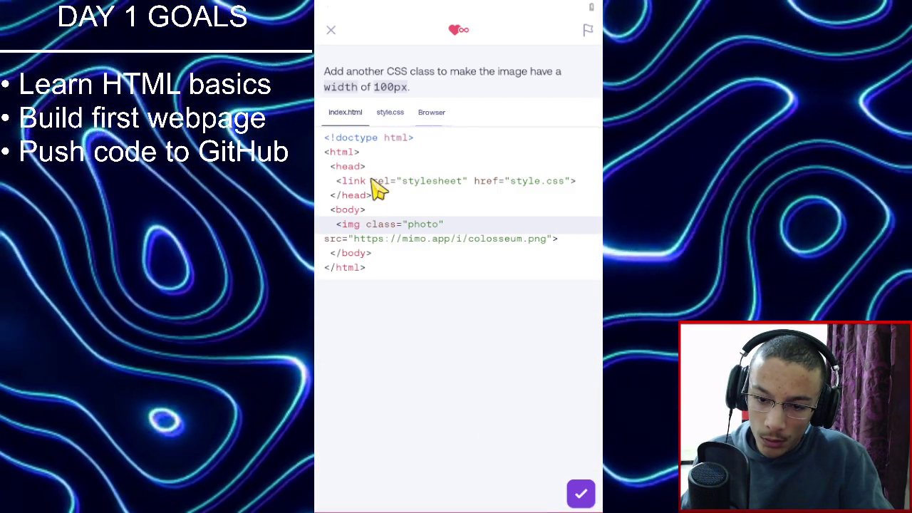
pyautogui.click(381, 116)
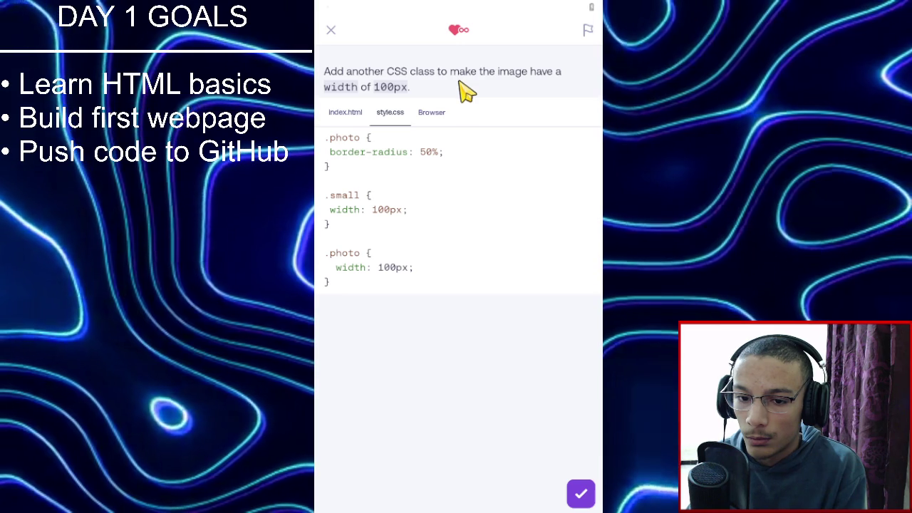
pyautogui.doubleClick(350, 268)
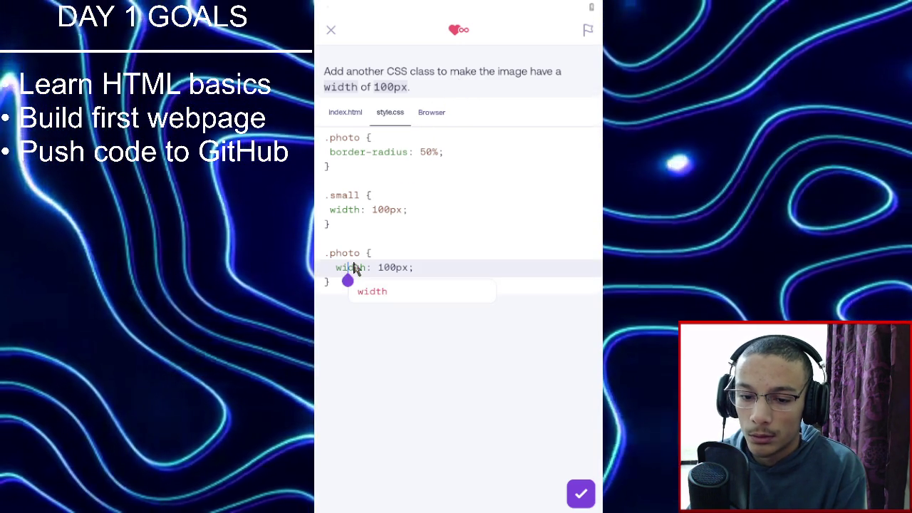
pyautogui.moveTo(372, 278); pyautogui.dragTo(422, 277)
pyautogui.click(420, 266)
pyautogui.press('BackSpace')
pyautogui.press('BackSpace')
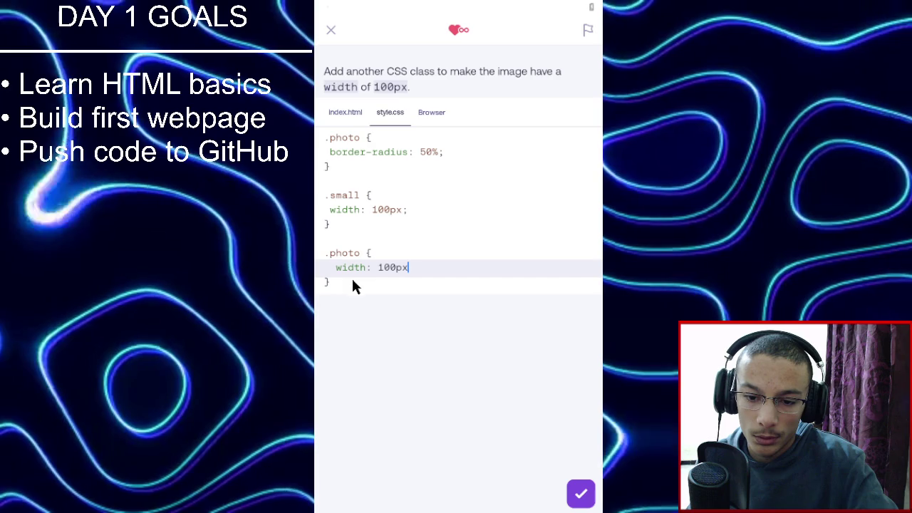
pyautogui.click(356, 285)
pyautogui.press('BackSpace')
pyautogui.press('BackSpace')
pyautogui.press('BackSpace')
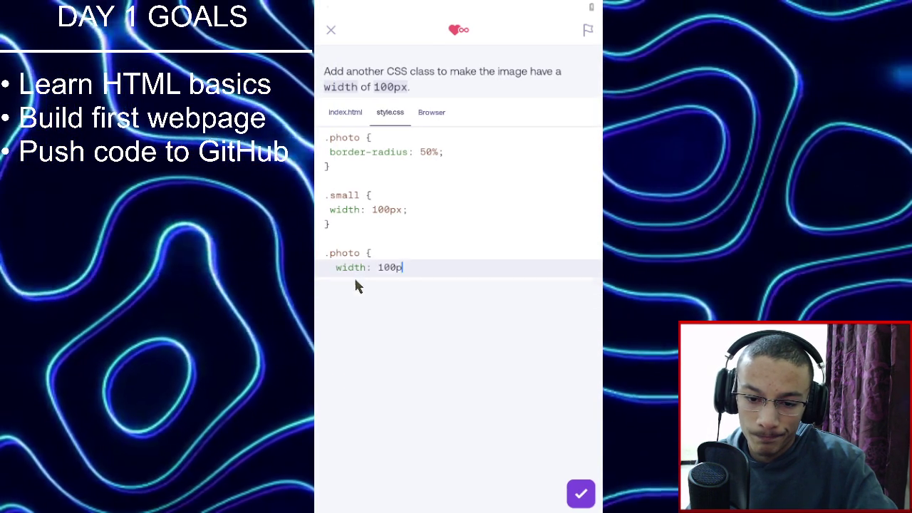
pyautogui.press('BackSpace')
pyautogui.press('BackSpace')
pyautogui.press('BackSpace')
# Add width: 100px to the first .photo rule and recheck the answer.
pyautogui.click(476, 149)
pyautogui.press('Return')
pyautogui.write('wid')
pyautogui.press('Return')
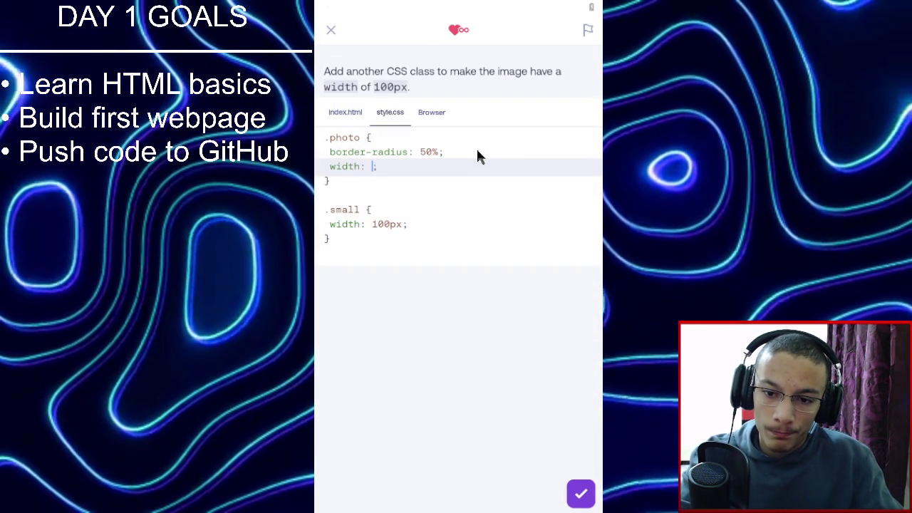
pyautogui.write('100px')
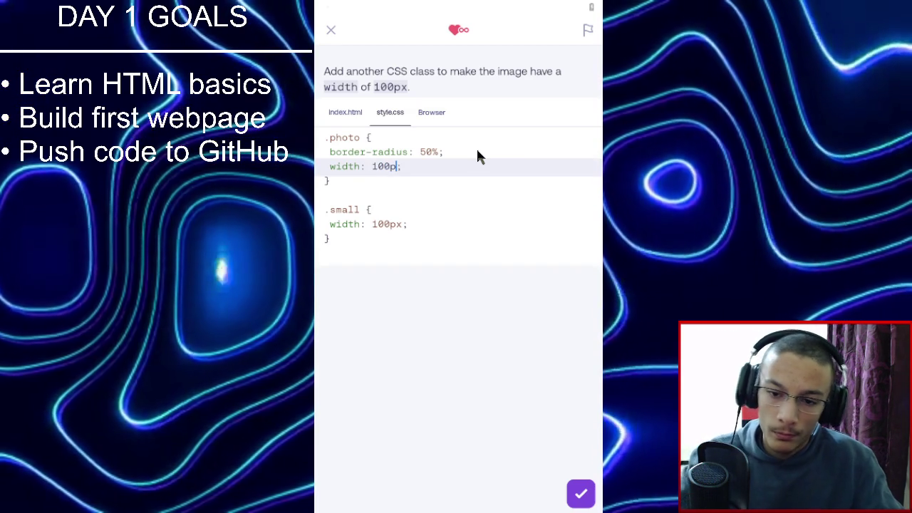
pyautogui.click(580, 493)
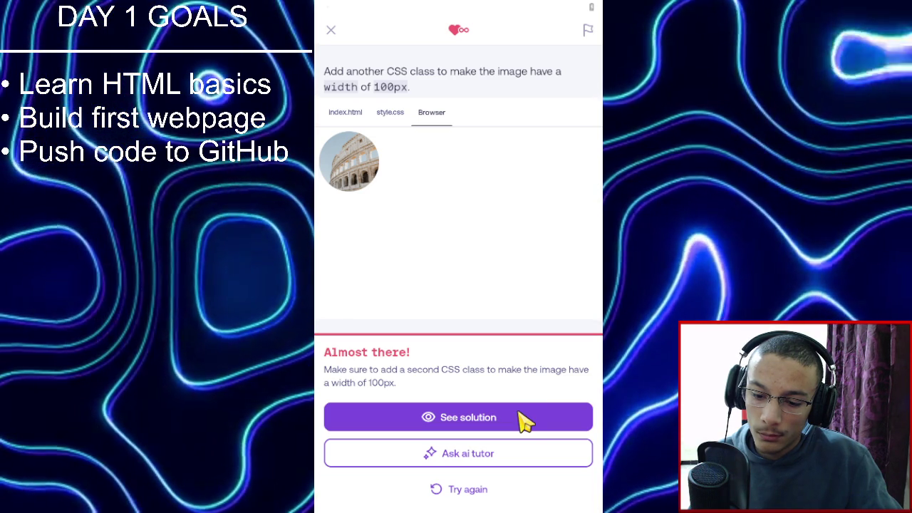
# Ask the AI tutor why the answer fails, then return to style.css.
pyautogui.click(481, 460)
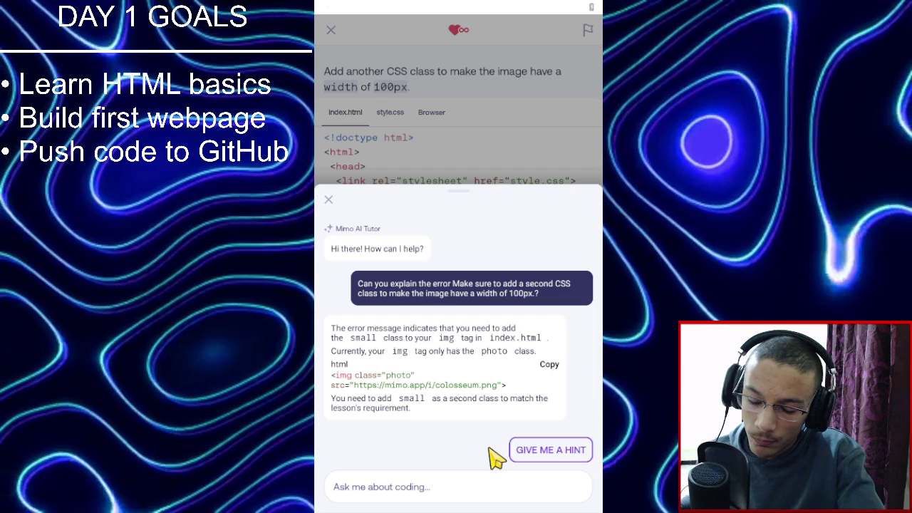
pyautogui.click(395, 121)
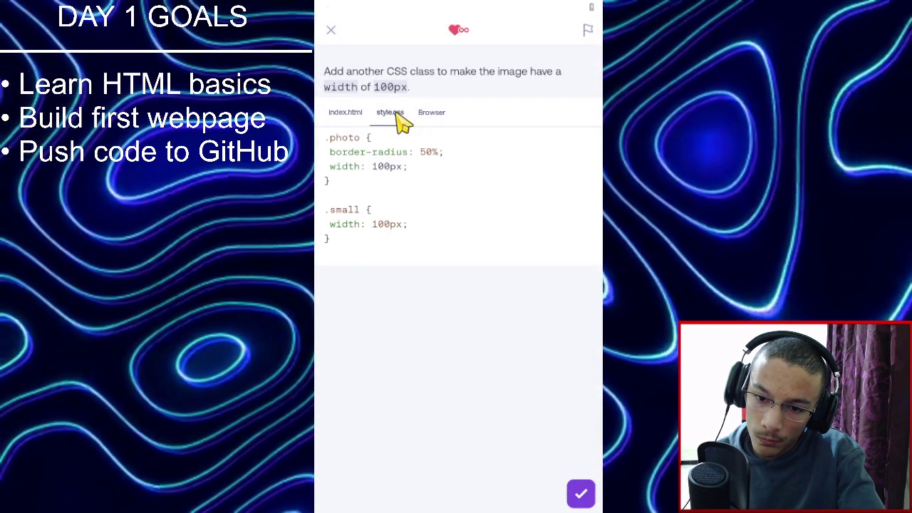
# Extend the selector to '.small, .photo', delete the width line from .photo, and recheck.
pyautogui.click(368, 210)
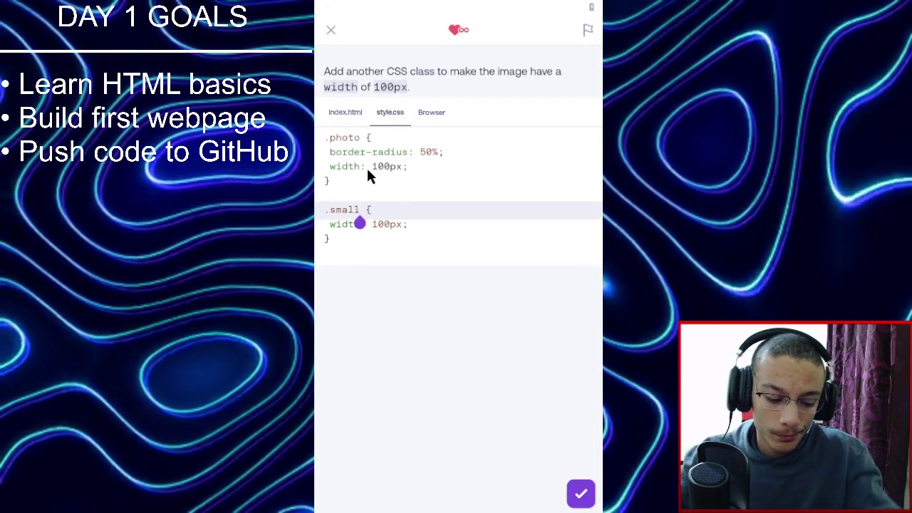
pyautogui.write(', ')
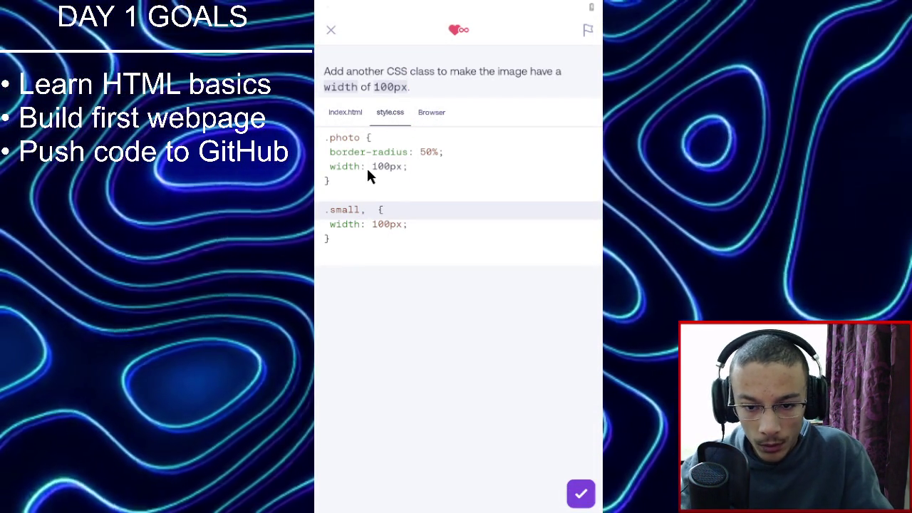
pyautogui.write('.phot')
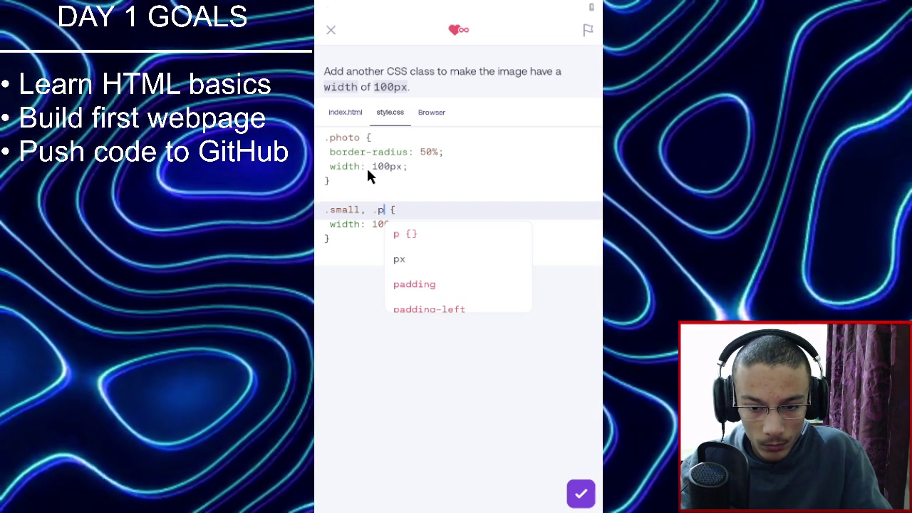
pyautogui.write('o')
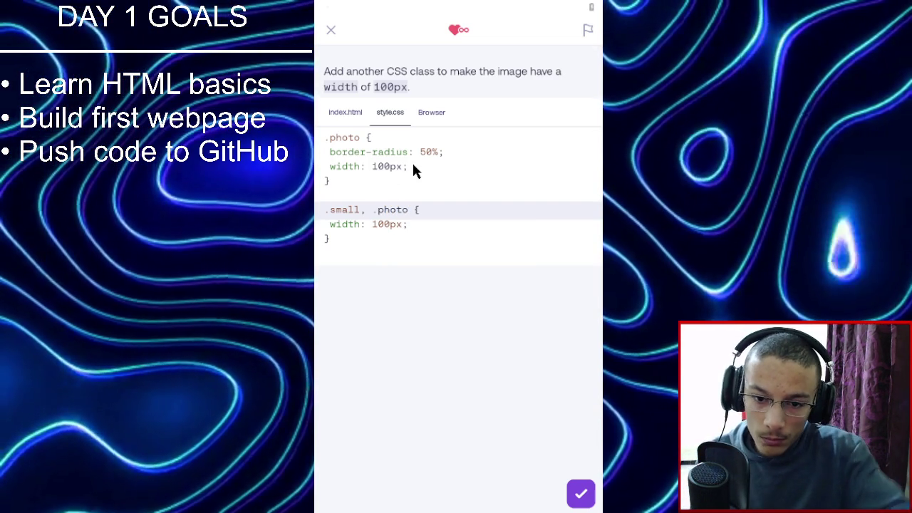
pyautogui.click(412, 168)
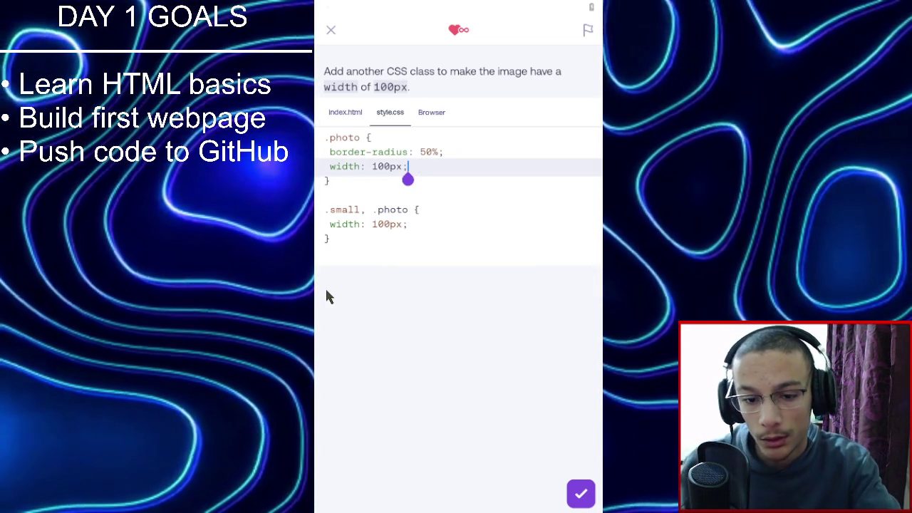
pyautogui.press('BackSpace')
pyautogui.press('BackSpace')
pyautogui.press('BackSpace')
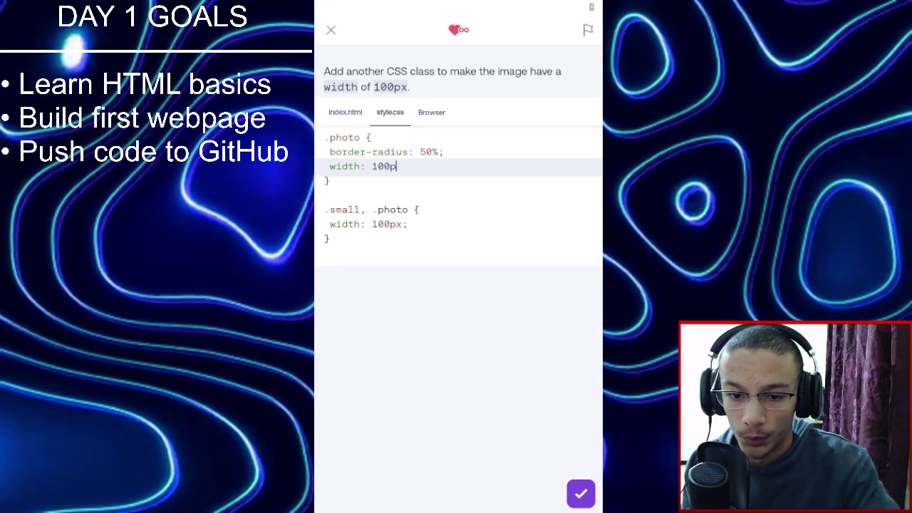
pyautogui.press('BackSpace')
pyautogui.press('BackSpace')
pyautogui.press('BackSpace')
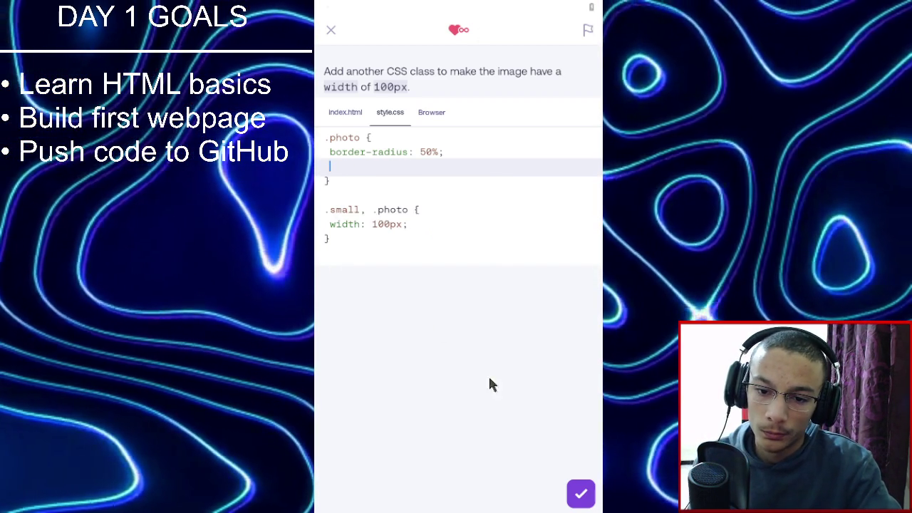
pyautogui.click(581, 496)
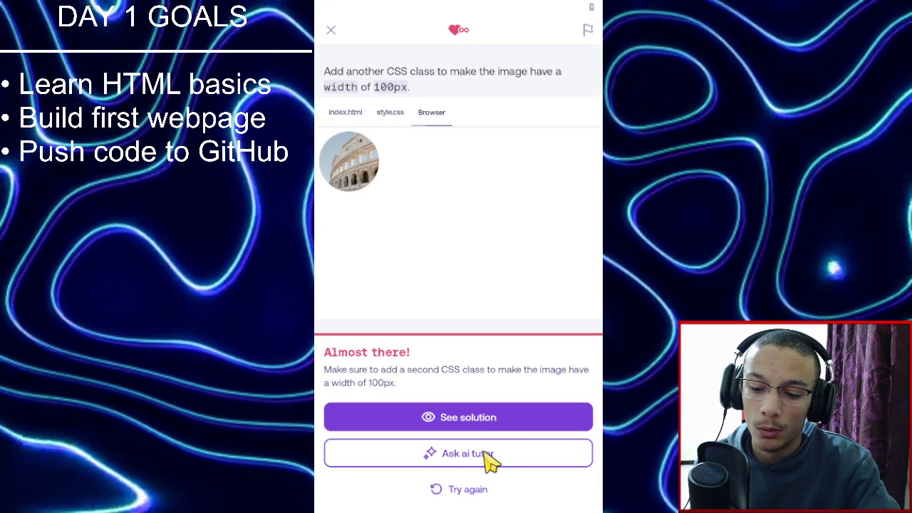
pyautogui.click(475, 490)
pyautogui.click(378, 124)
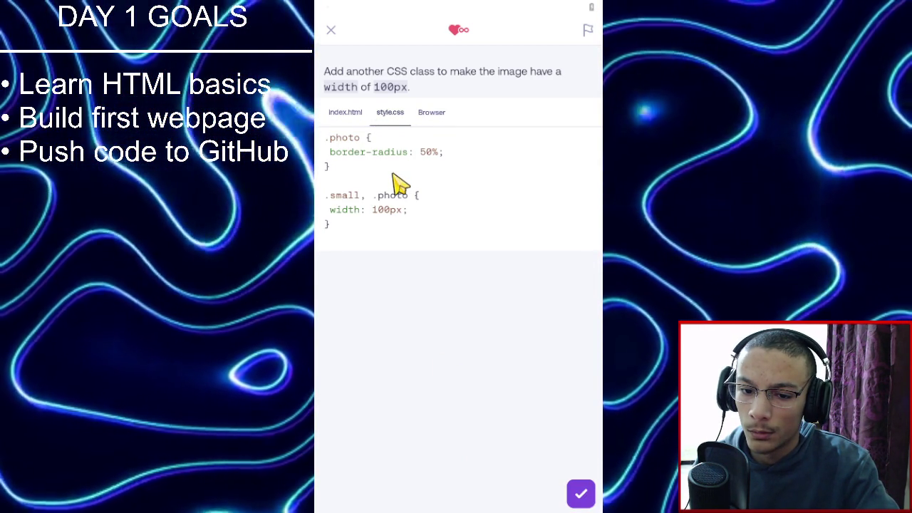
pyautogui.click(379, 198)
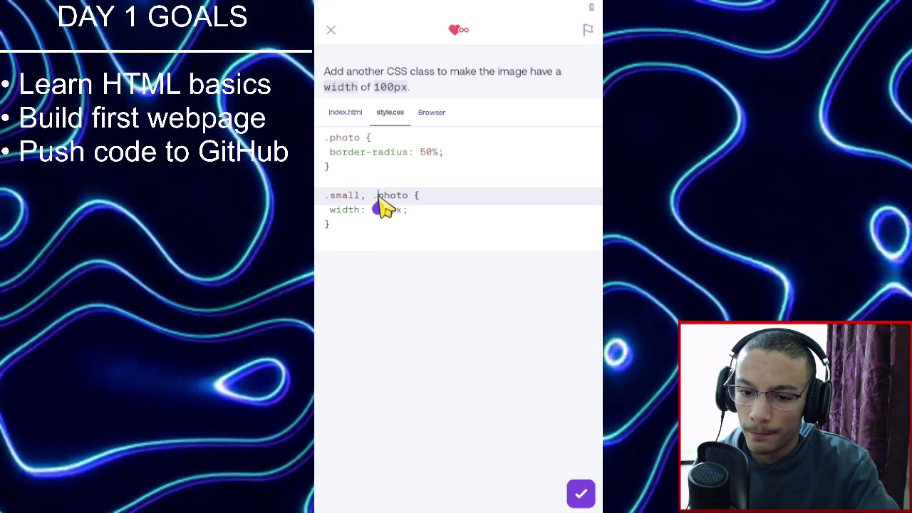
pyautogui.click(357, 118)
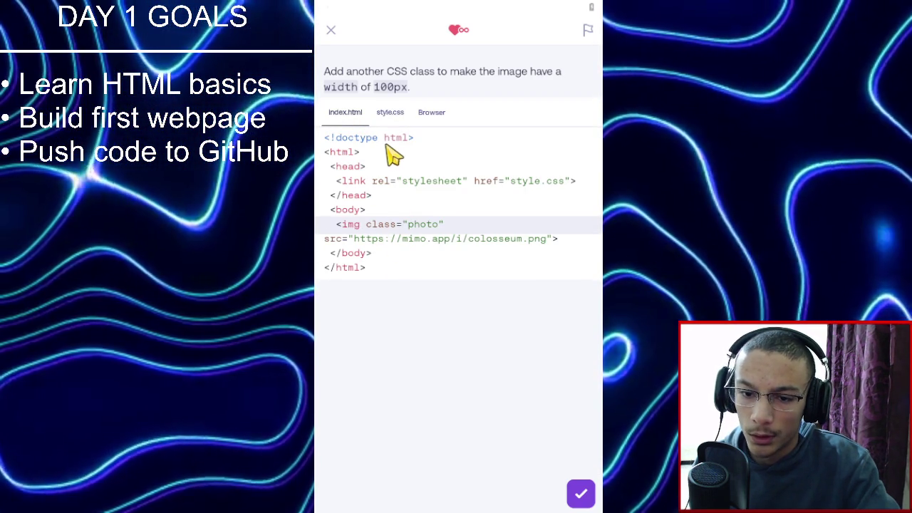
pyautogui.click(392, 118)
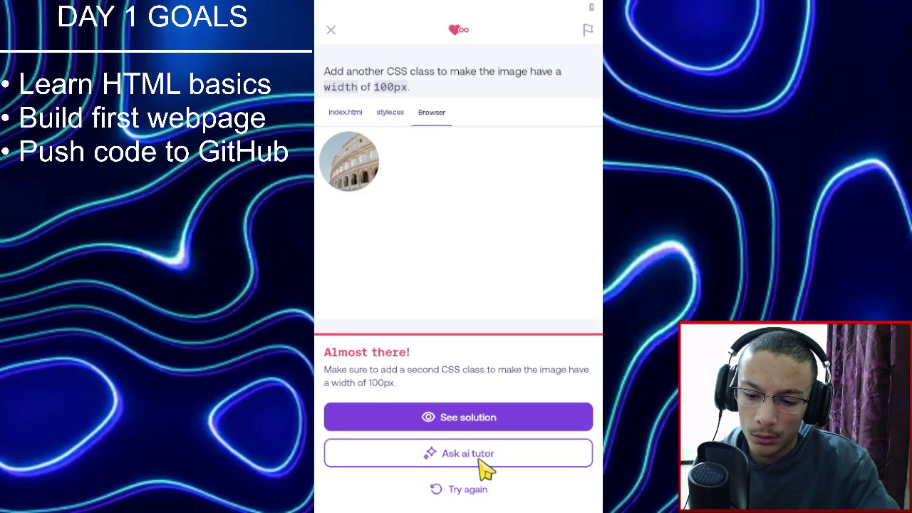
pyautogui.click(480, 460)
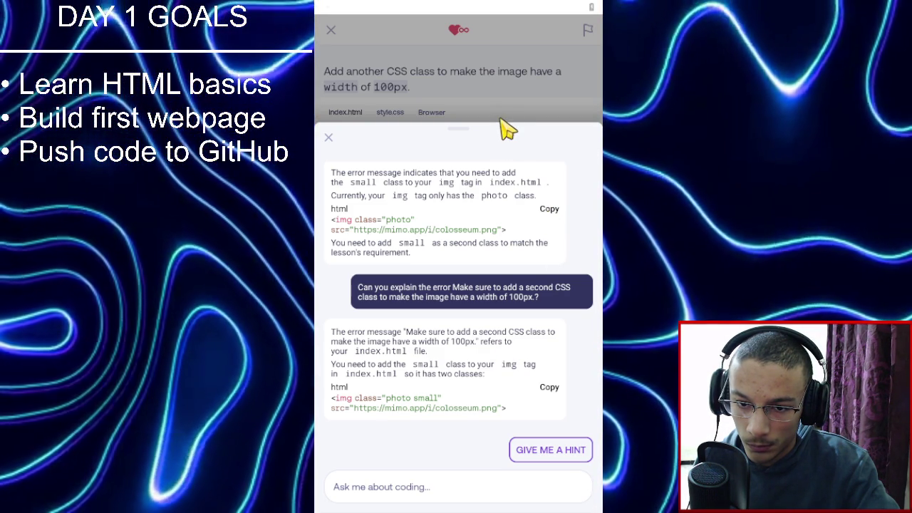
# Close the AI tutor chat after its 'photo small' fix and return to index.html.
pyautogui.click(513, 117)
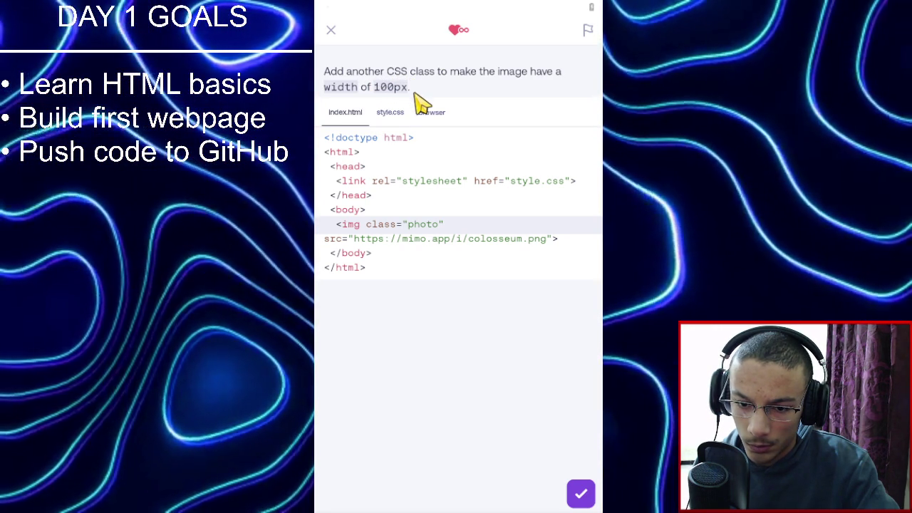
# Add 'small' to the img class so it reads class="photo small" and check it.
pyautogui.click(441, 229)
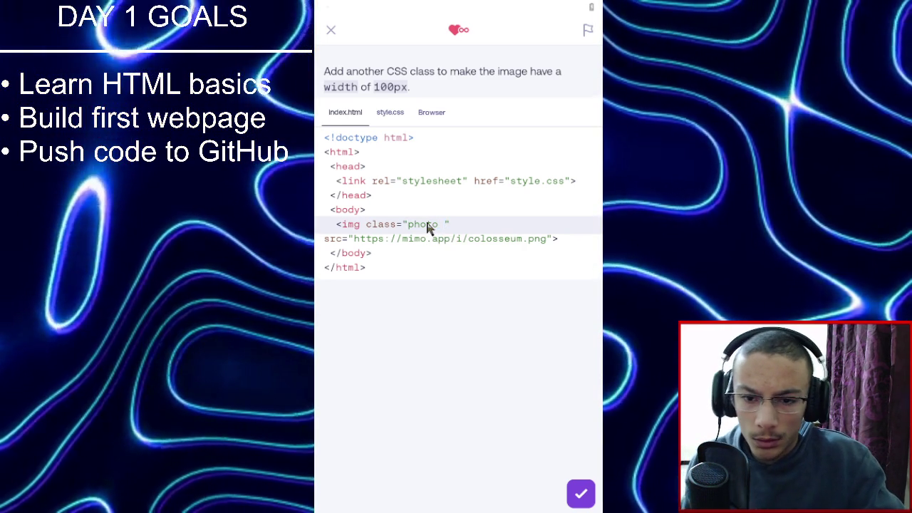
pyautogui.click(391, 114)
pyautogui.click(349, 114)
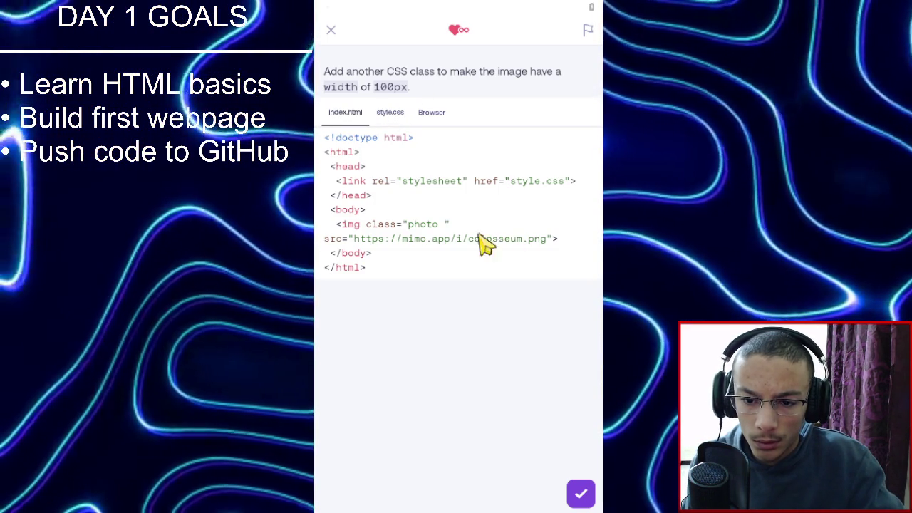
pyautogui.write('small')
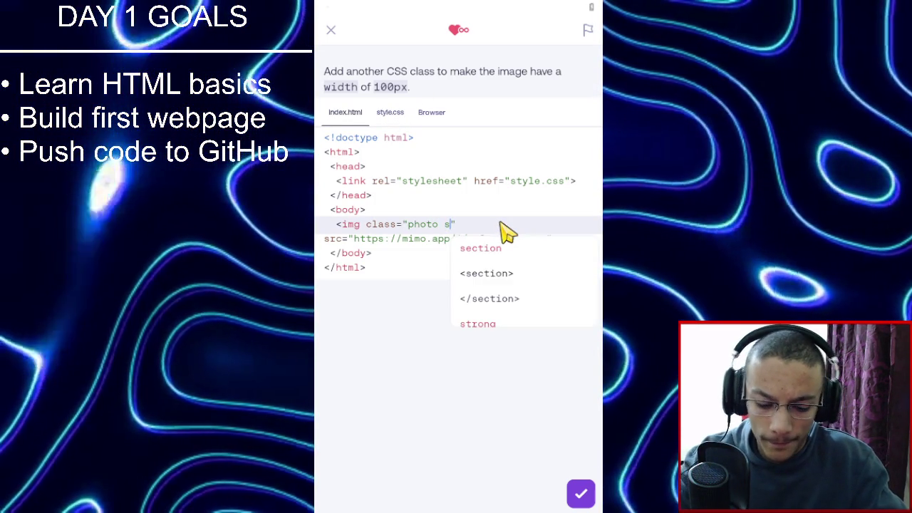
pyautogui.click(583, 495)
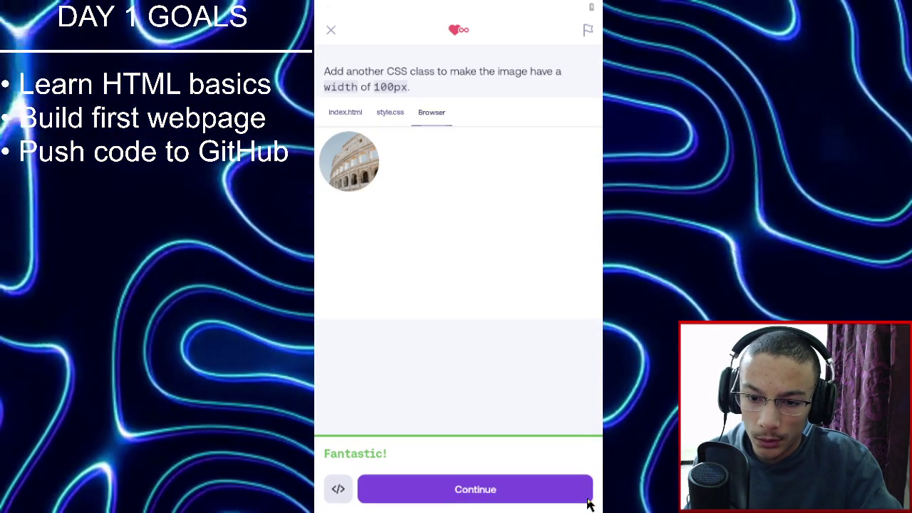
# Review style.css and index.html, then submit and continue to the last-paragraph border exercise.
pyautogui.click(385, 112)
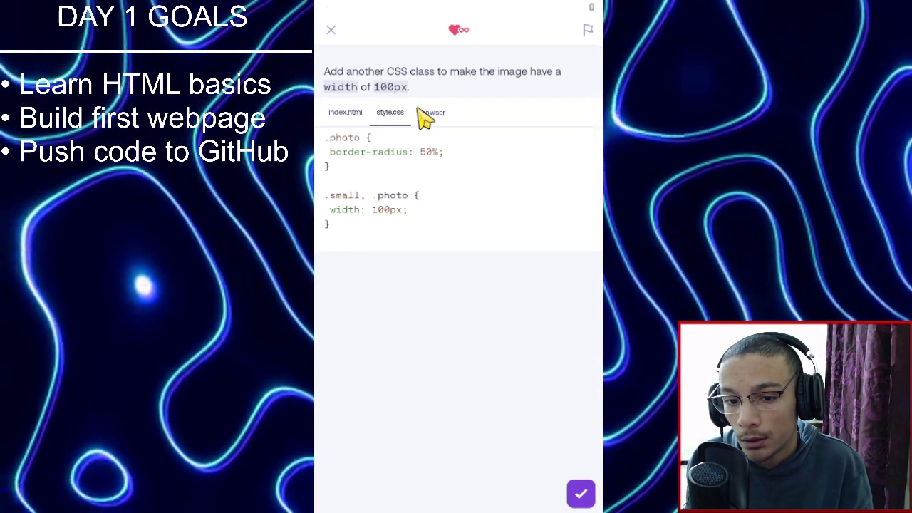
pyautogui.click(347, 114)
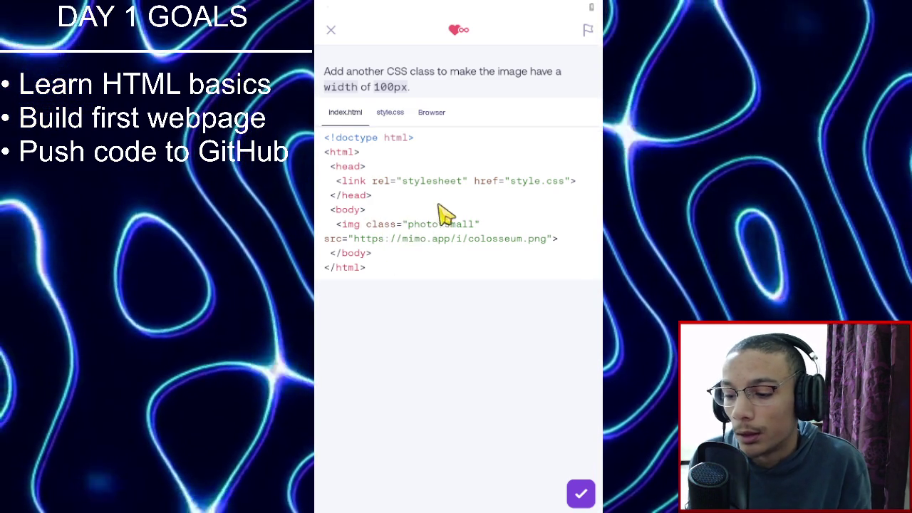
pyautogui.click(588, 490)
pyautogui.click(519, 490)
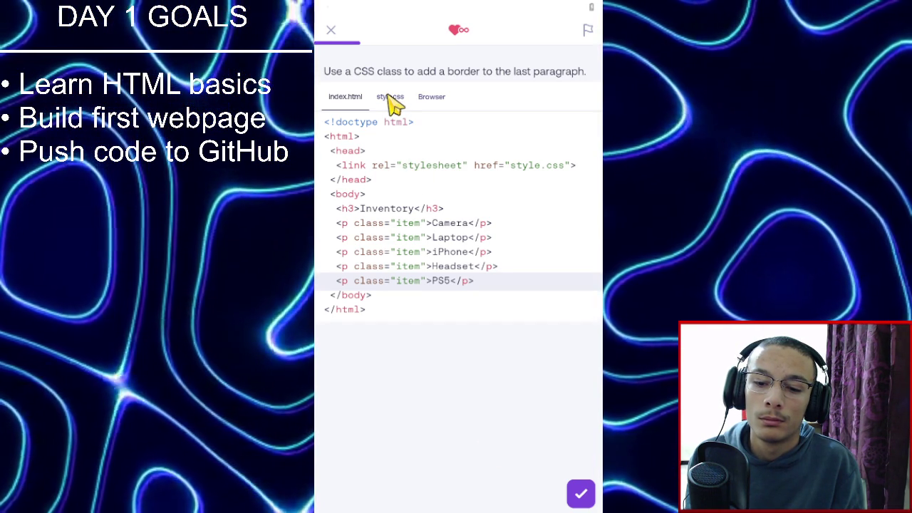
pyautogui.click(391, 102)
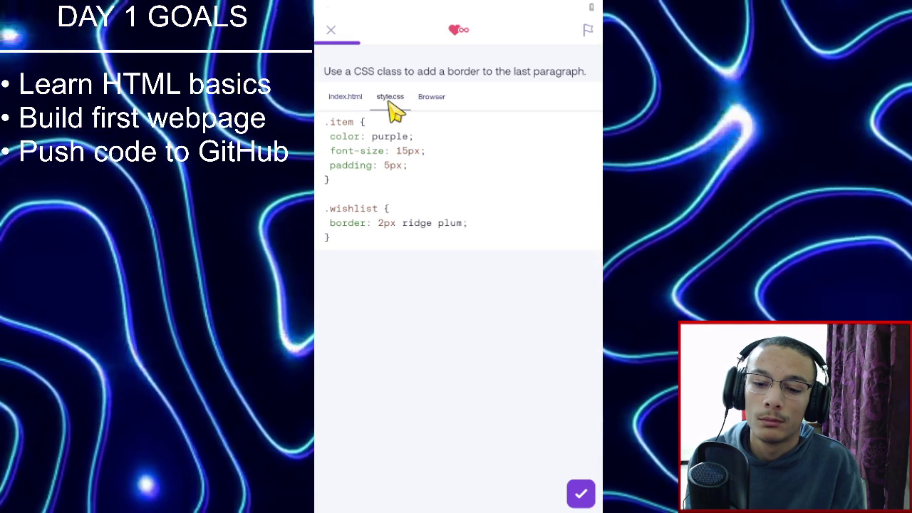
pyautogui.click(350, 101)
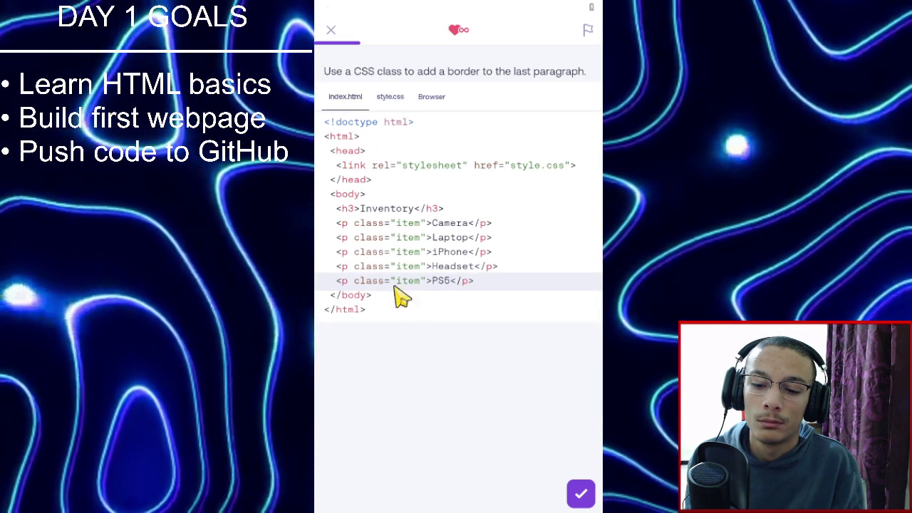
pyautogui.doubleClick(426, 282)
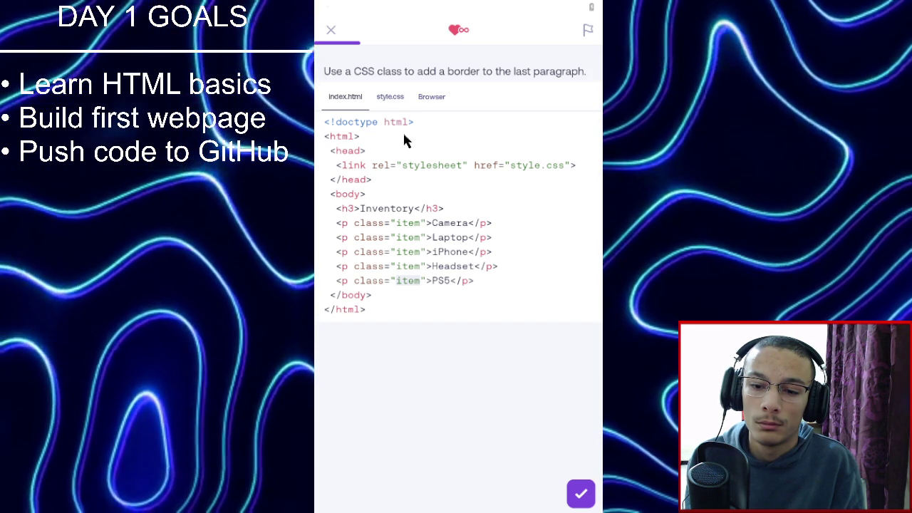
pyautogui.click(391, 98)
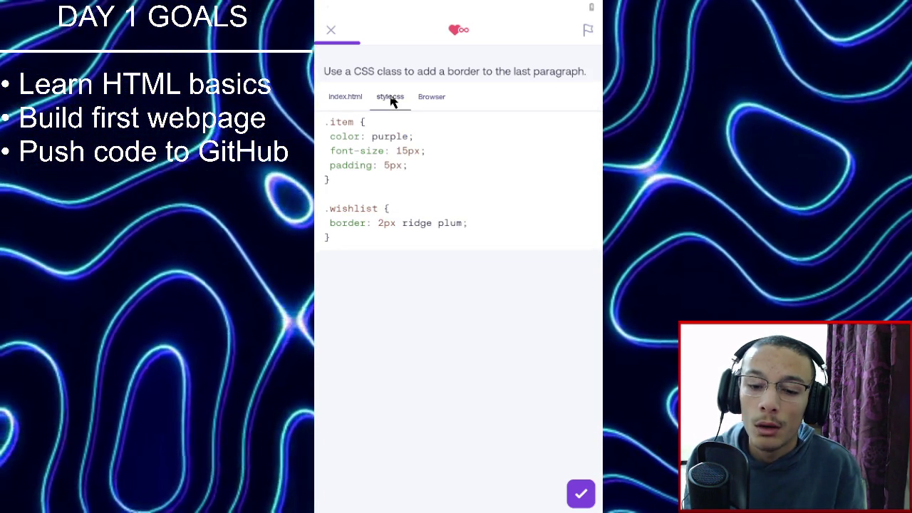
pyautogui.click(346, 96)
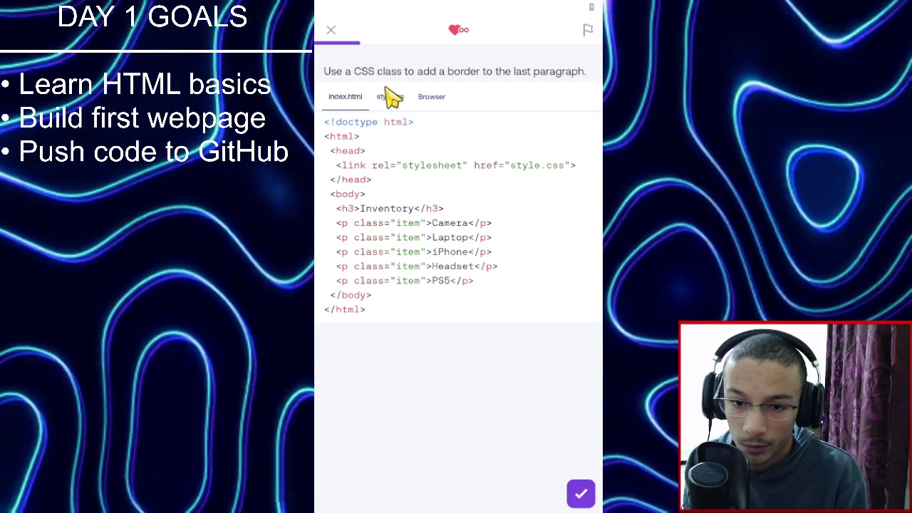
pyautogui.click(391, 96)
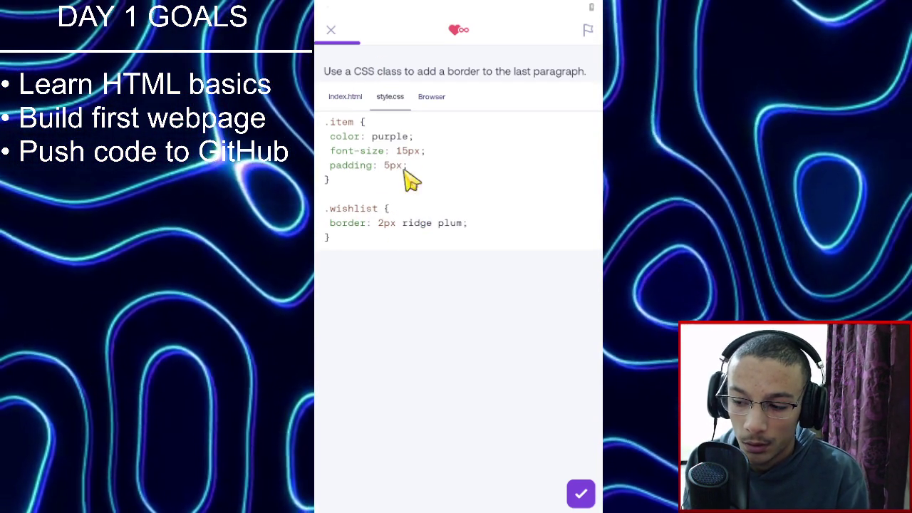
pyautogui.click(348, 100)
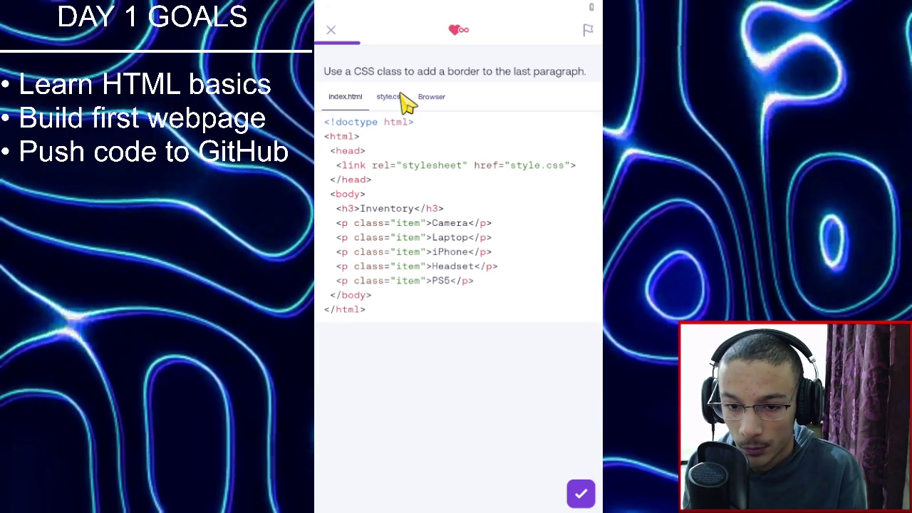
pyautogui.click(389, 97)
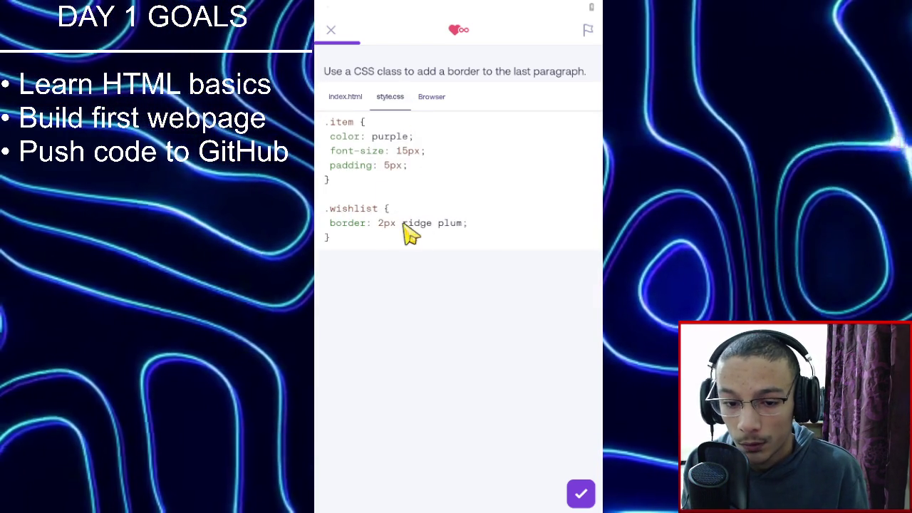
pyautogui.click(343, 100)
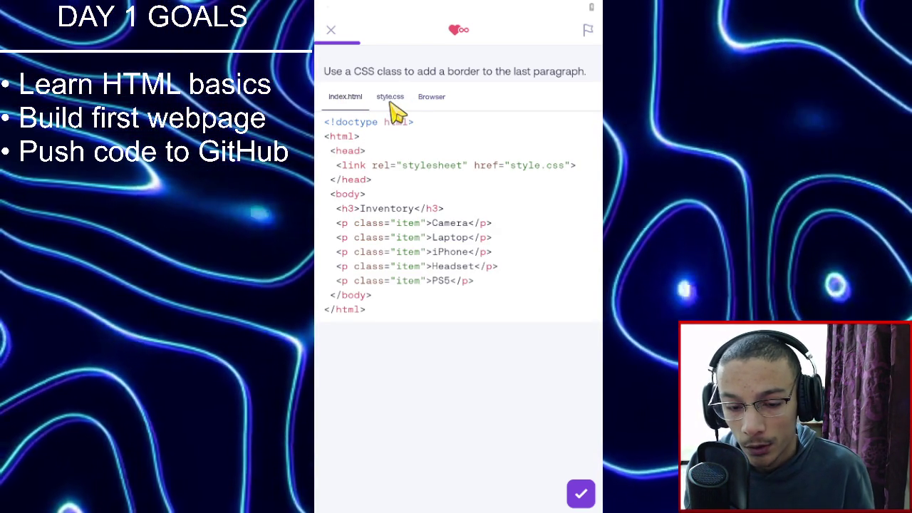
pyautogui.click(390, 100)
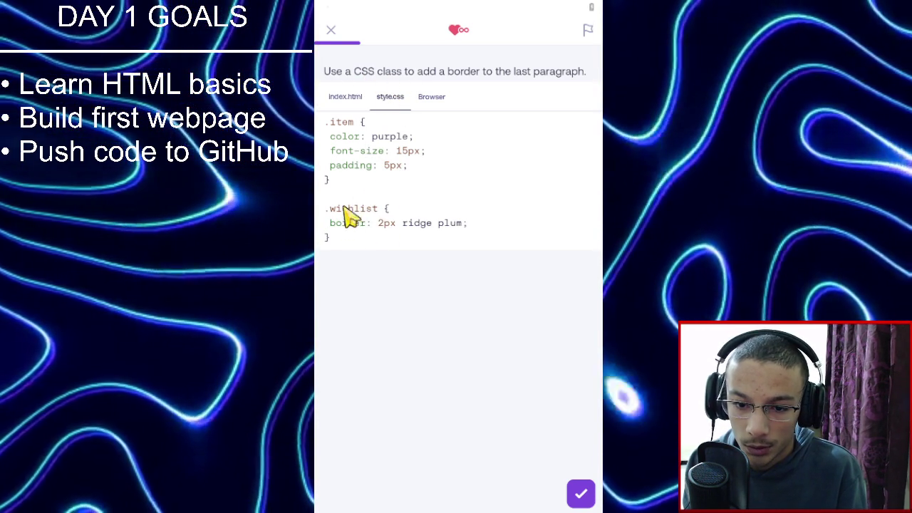
pyautogui.click(352, 97)
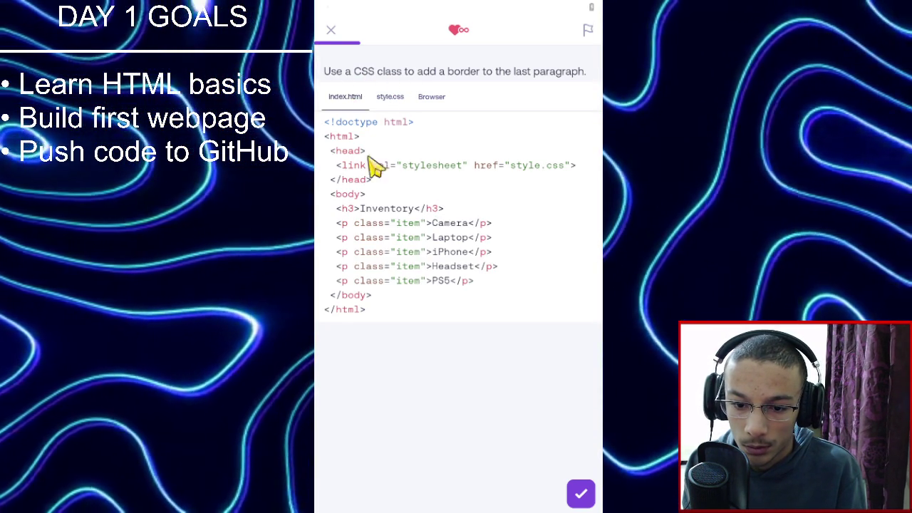
pyautogui.click(422, 282)
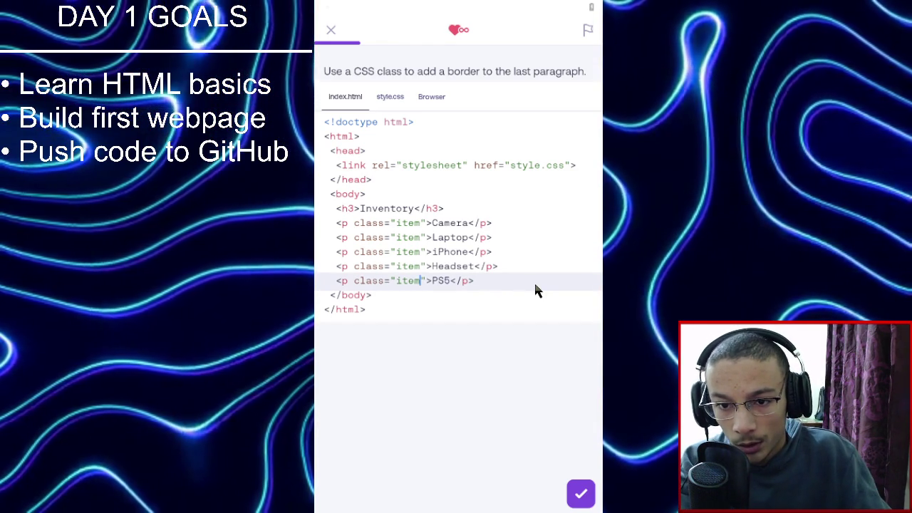
# Add 'wishlist' to the PS5 paragraph's class, pass the check, and continue.
pyautogui.write('w')
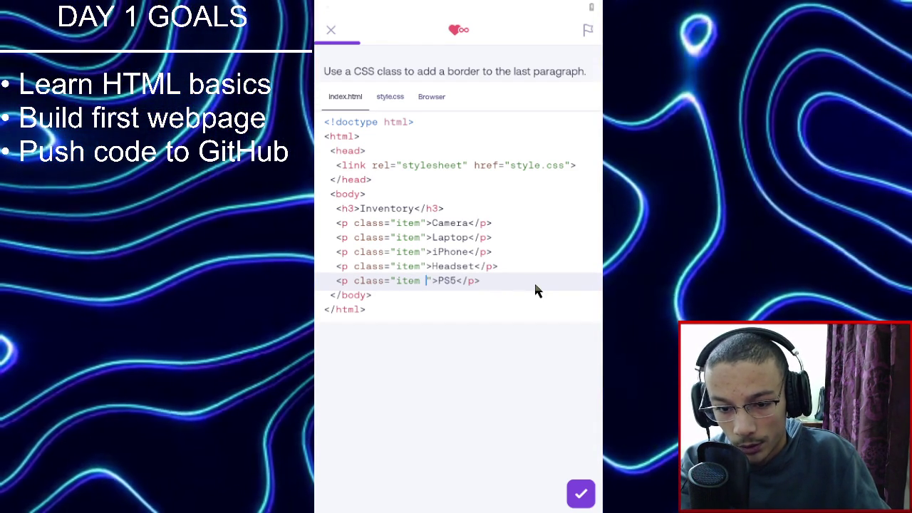
pyautogui.write('ish')
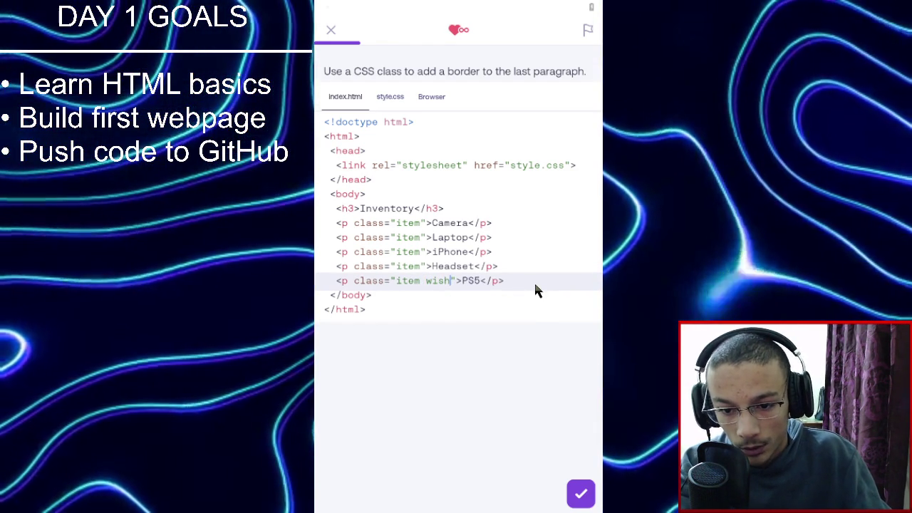
pyautogui.write('list')
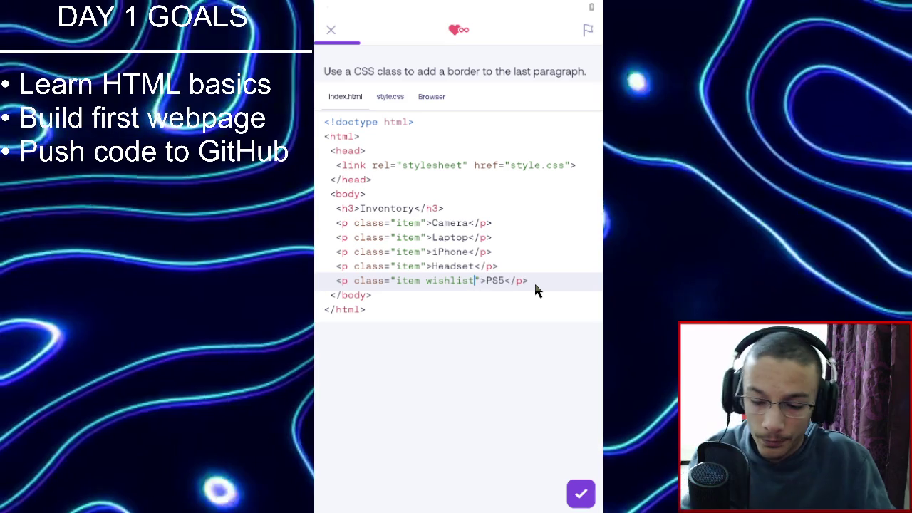
pyautogui.click(582, 497)
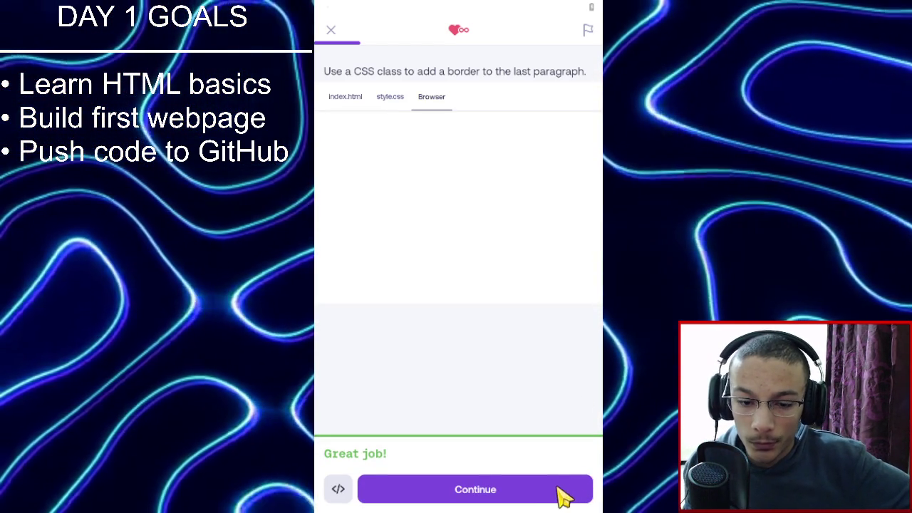
pyautogui.click(509, 493)
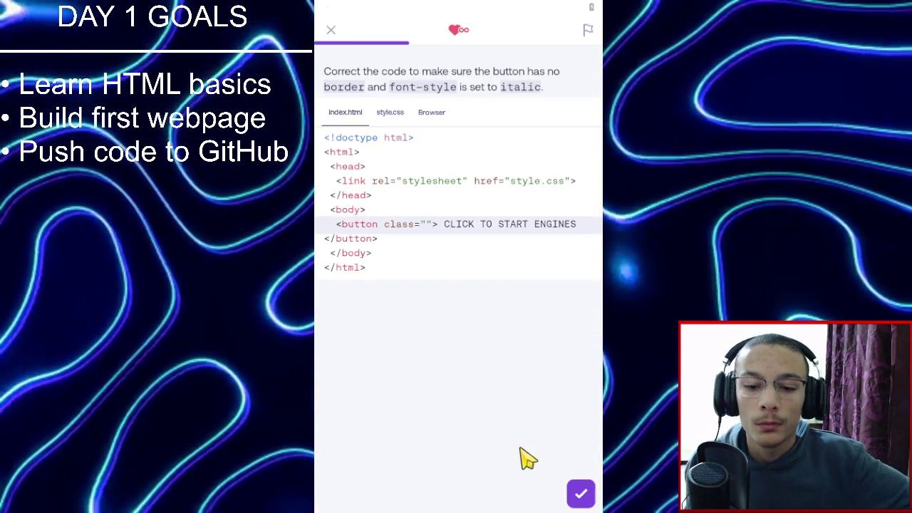
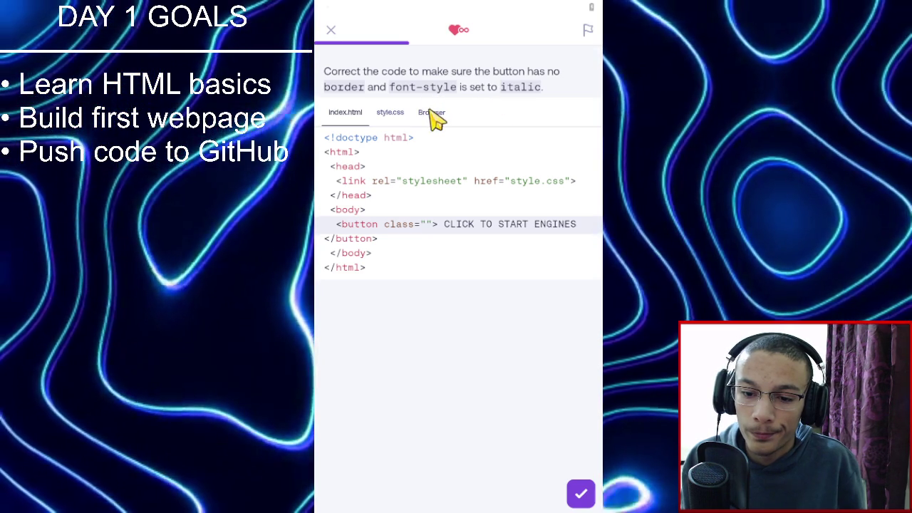
# Compare style.css with index.html, give the button class="start", and submit it for checking.
pyautogui.click(401, 121)
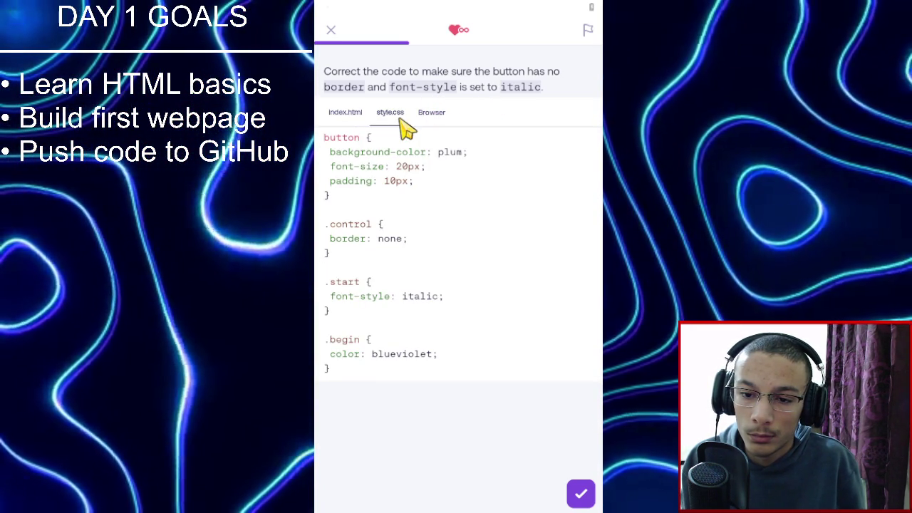
pyautogui.click(361, 120)
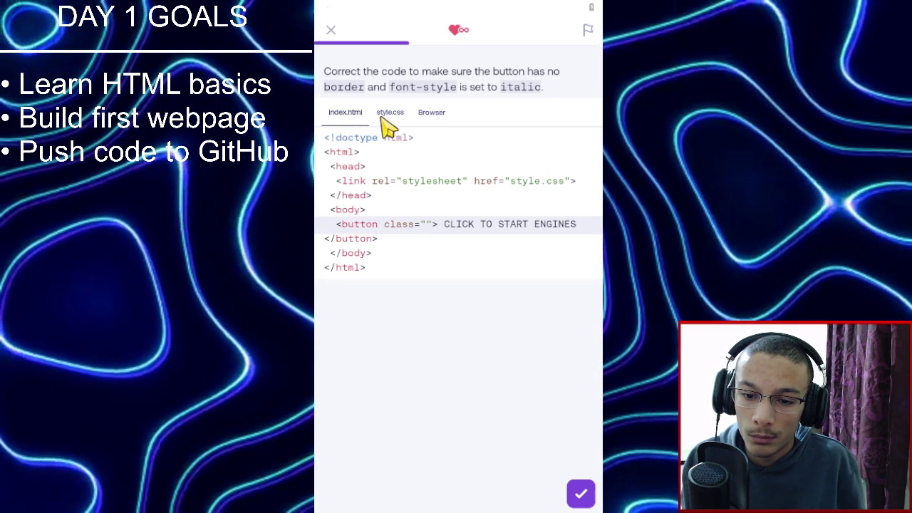
pyautogui.click(397, 121)
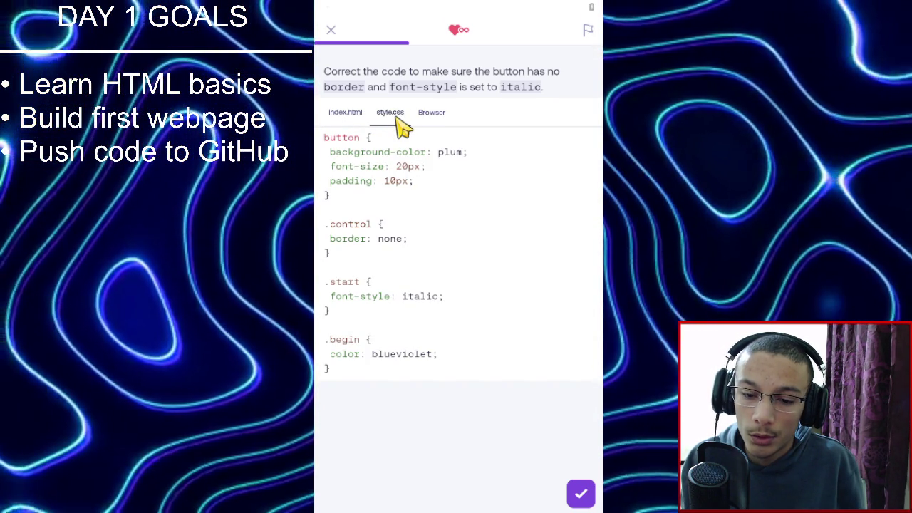
pyautogui.click(360, 123)
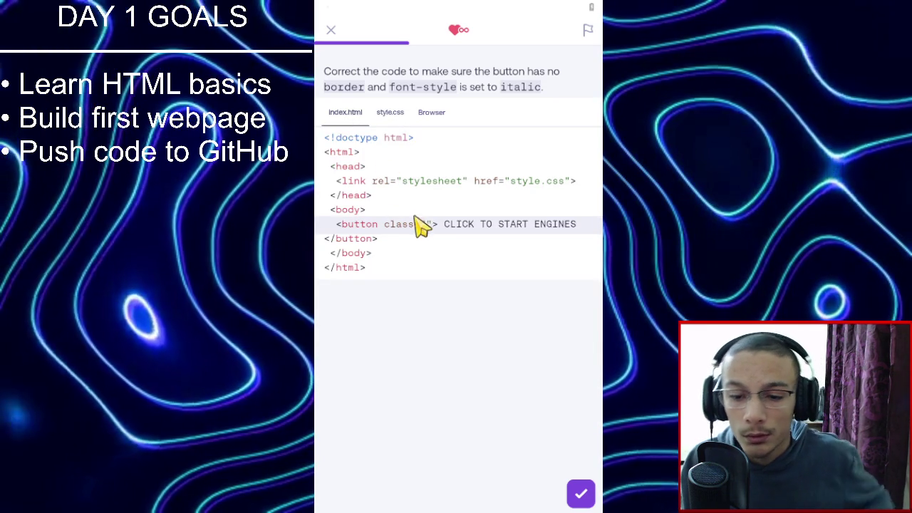
pyautogui.click(427, 230)
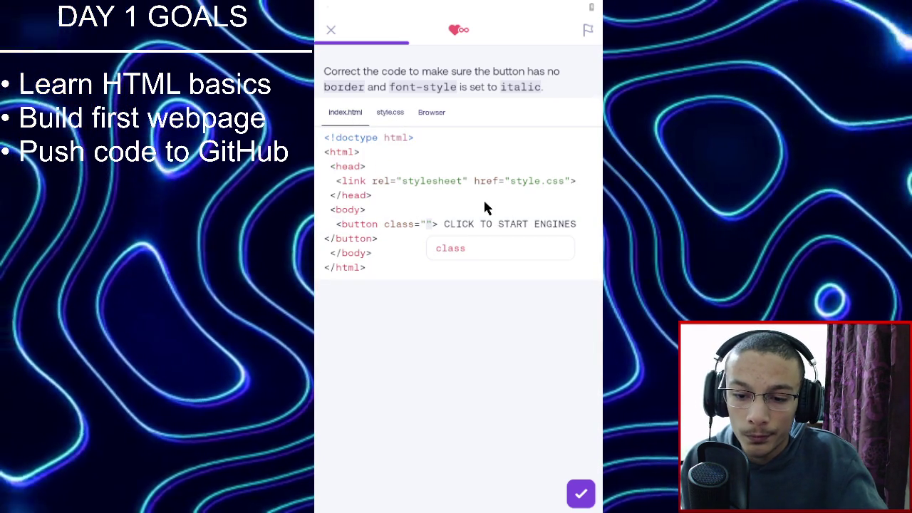
pyautogui.write('start')
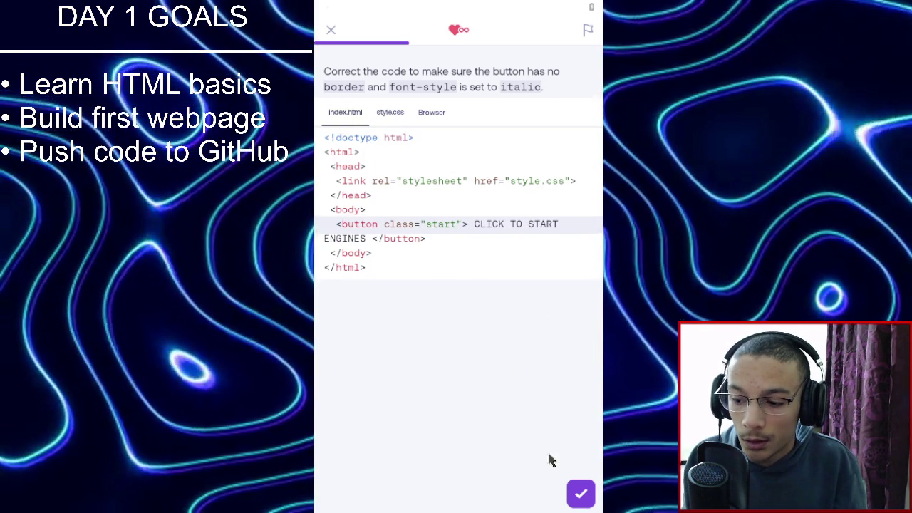
pyautogui.click(581, 492)
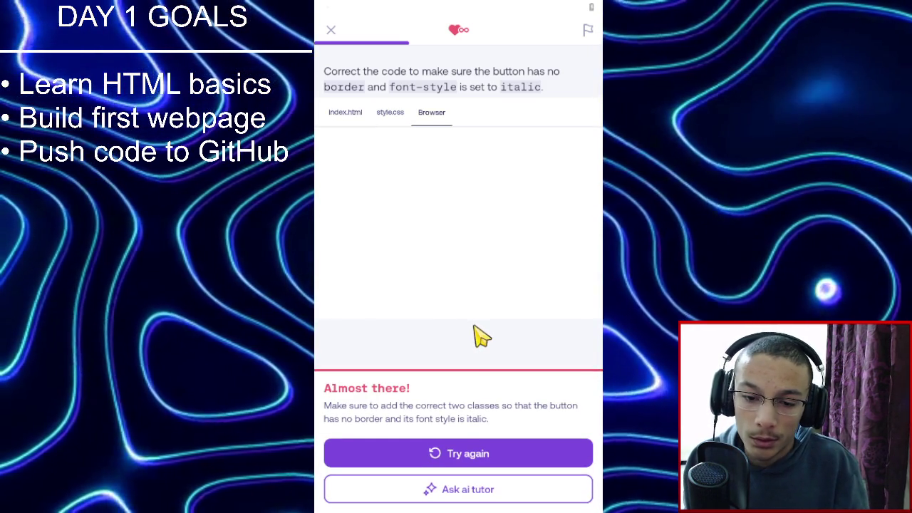
# Retry the exercise and compare the CSS rules against the HTML markup.
pyautogui.click(499, 456)
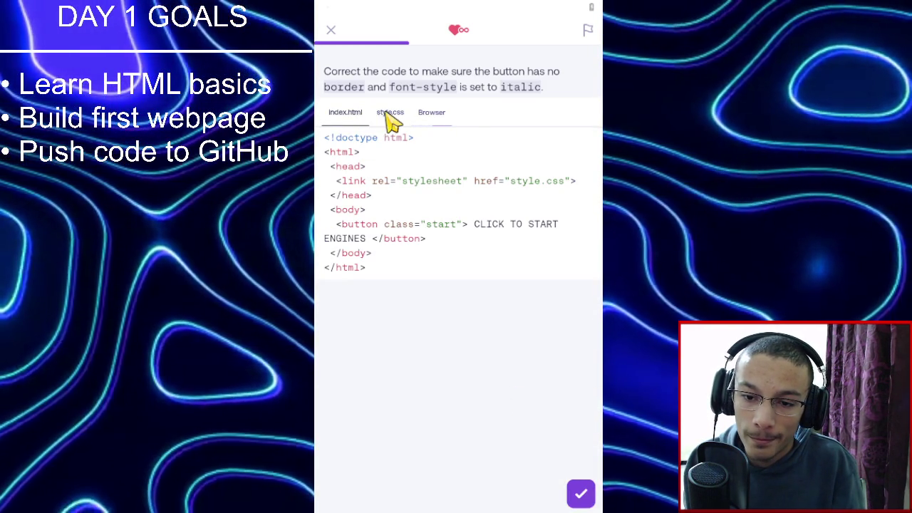
pyautogui.click(390, 115)
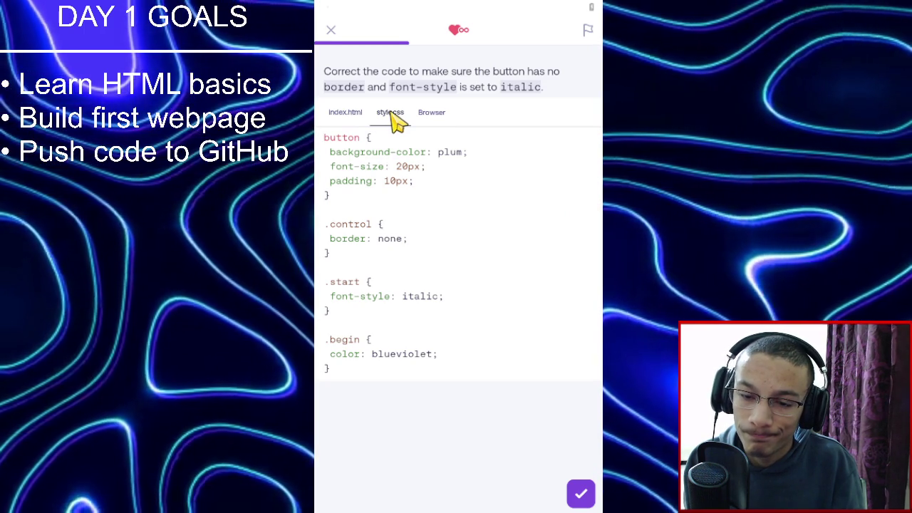
pyautogui.click(356, 114)
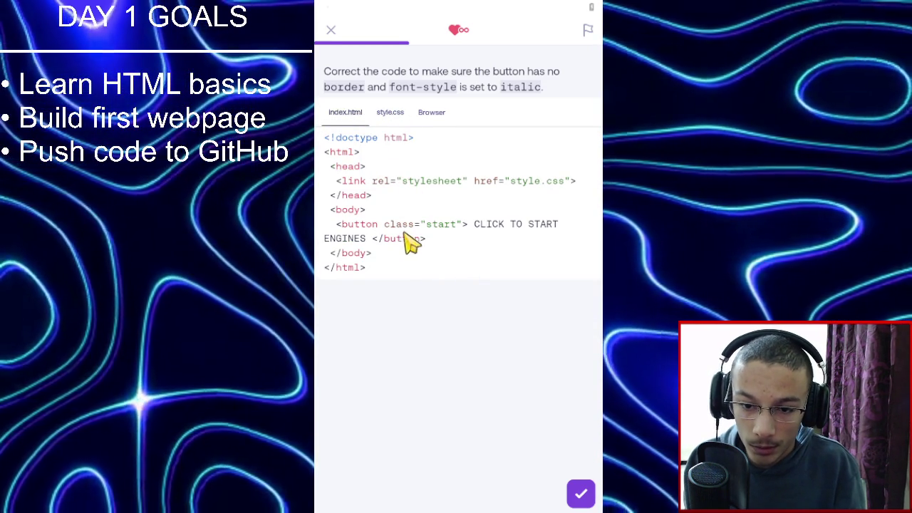
pyautogui.click(388, 116)
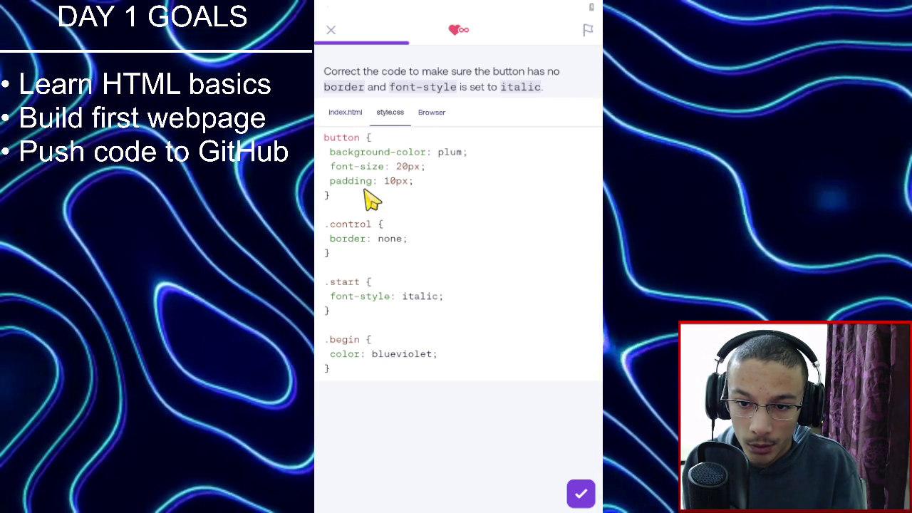
pyautogui.click(360, 115)
pyautogui.click(390, 117)
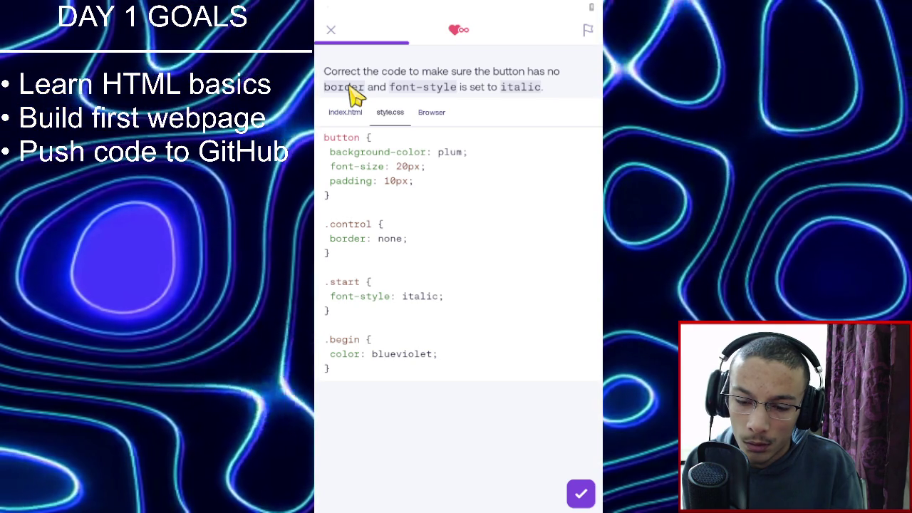
pyautogui.click(353, 116)
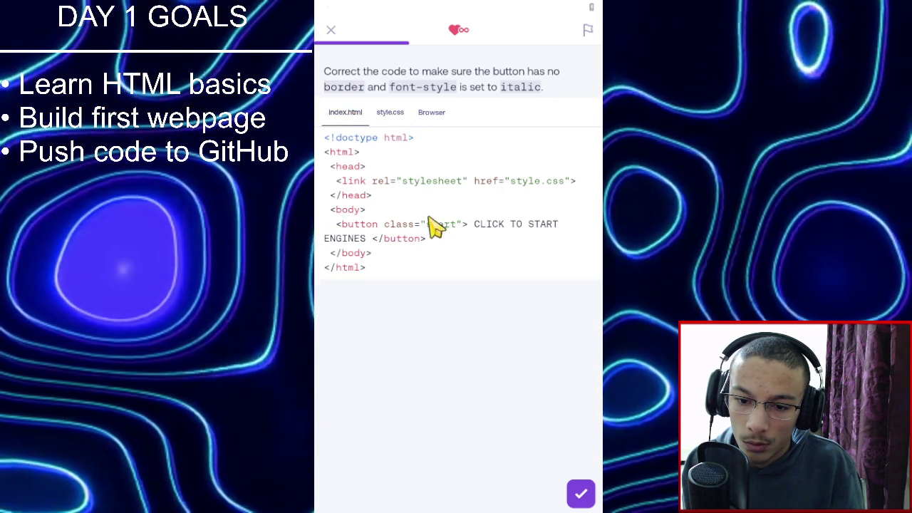
# Delete the button's class attribute and resubmit the code.
pyautogui.click(460, 243)
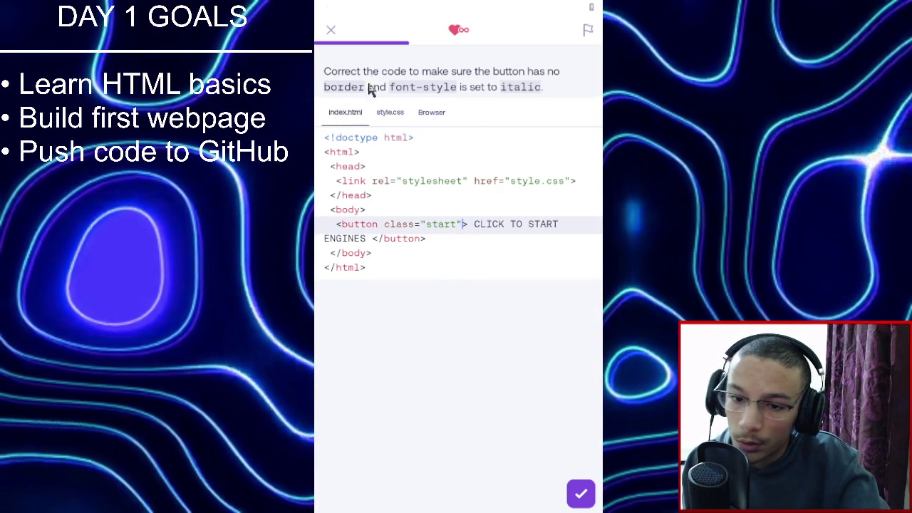
pyautogui.press('BackSpace')
pyautogui.press('BackSpace')
pyautogui.press('BackSpace')
pyautogui.press('BackSpace')
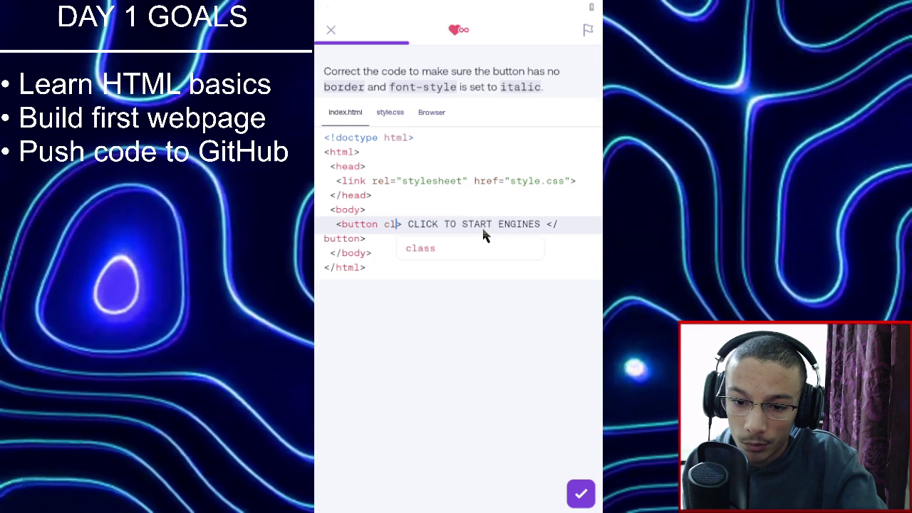
pyautogui.click(588, 499)
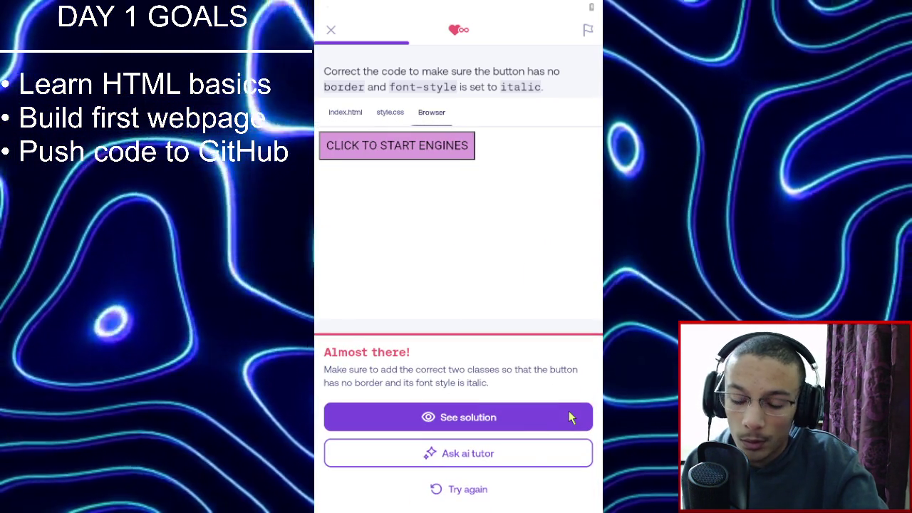
# Read the AI tutor's explanation suggesting class="control start" for the button, then close it.
pyautogui.click(491, 456)
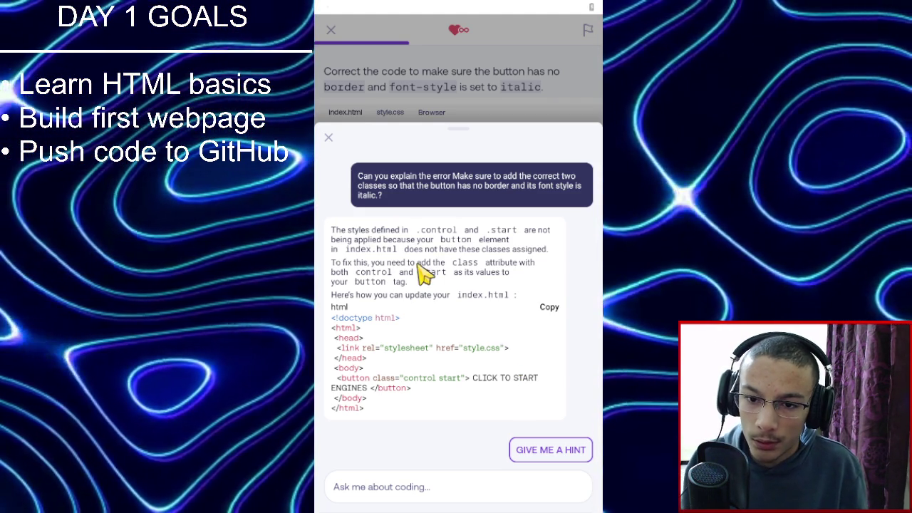
pyautogui.click(528, 100)
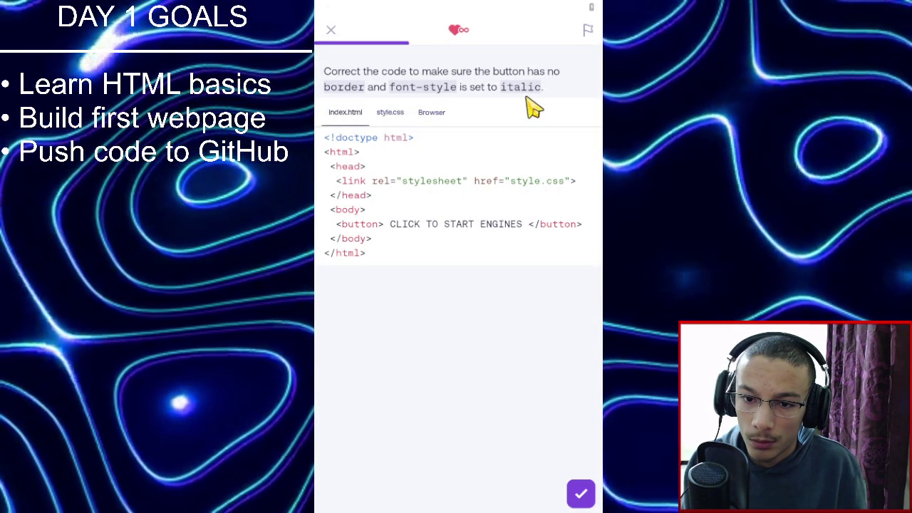
# Add class="start begin" to the button tag and check the answer.
pyautogui.click(398, 118)
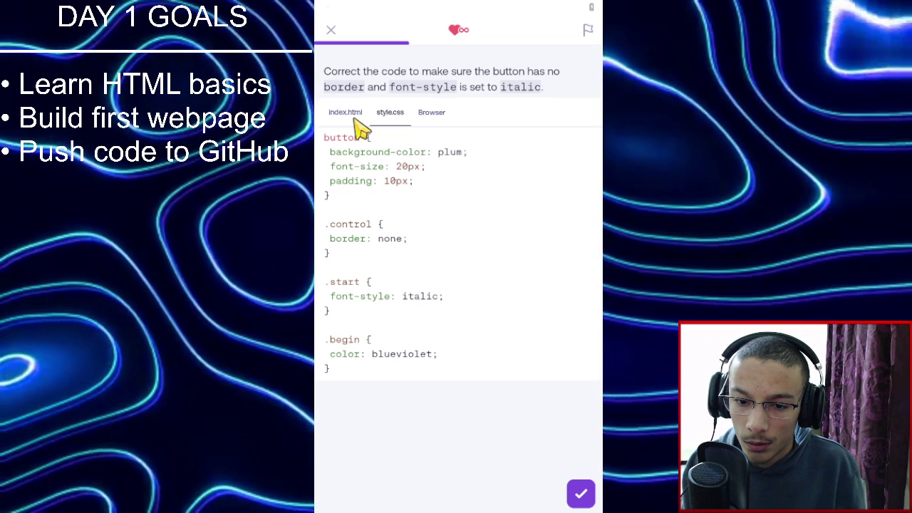
pyautogui.click(347, 114)
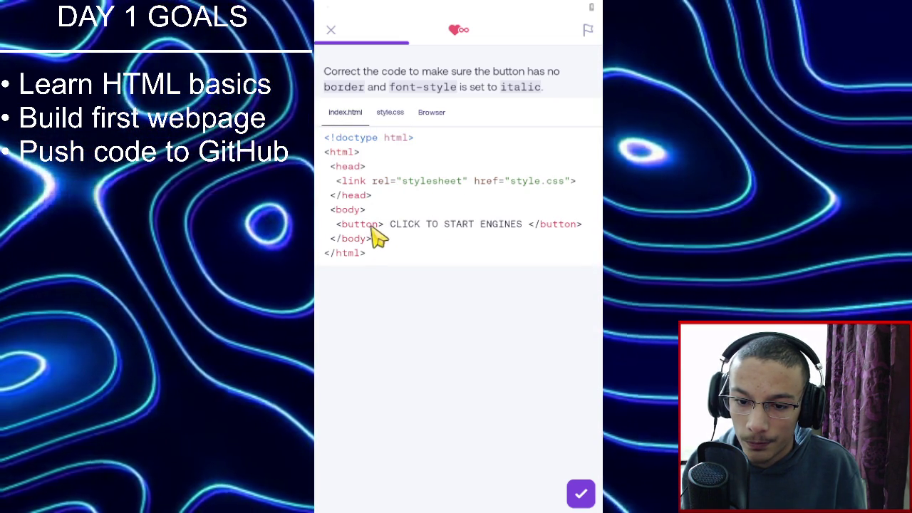
pyautogui.click(378, 225)
pyautogui.write('class=')
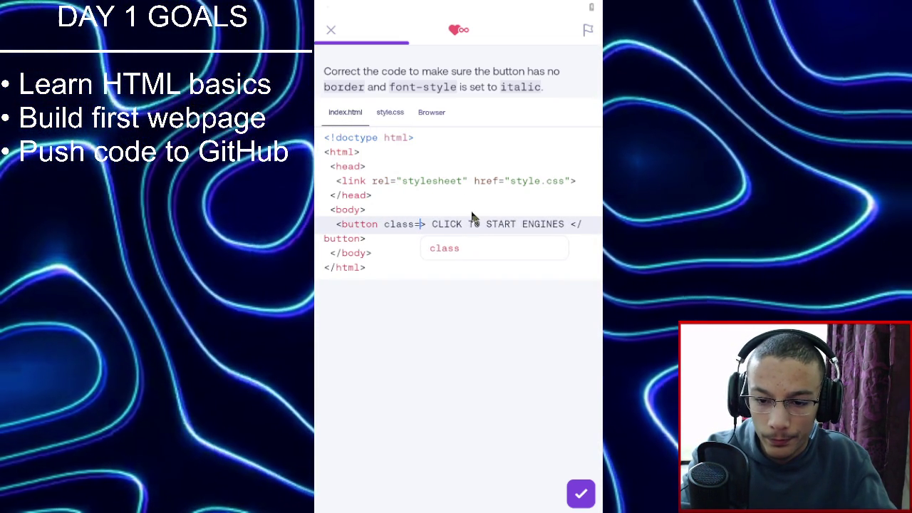
pyautogui.write('"start begin')
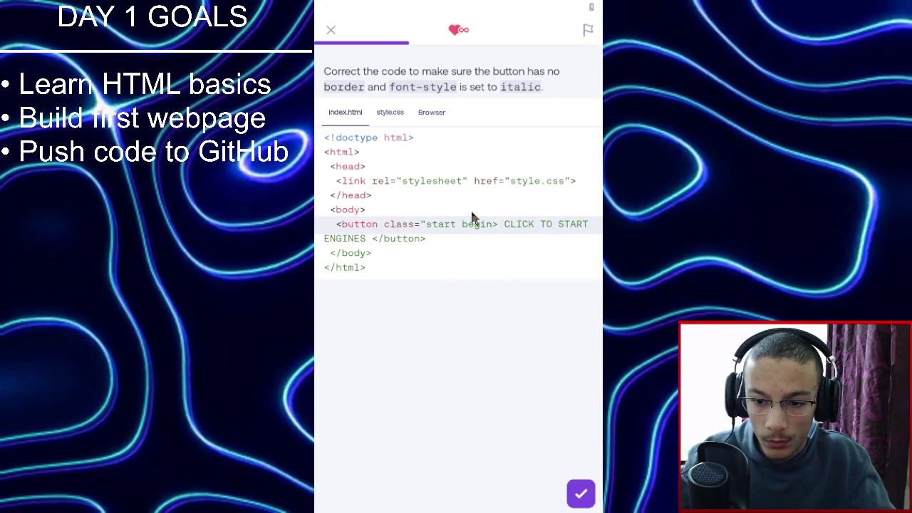
pyautogui.write('"')
pyautogui.click(580, 491)
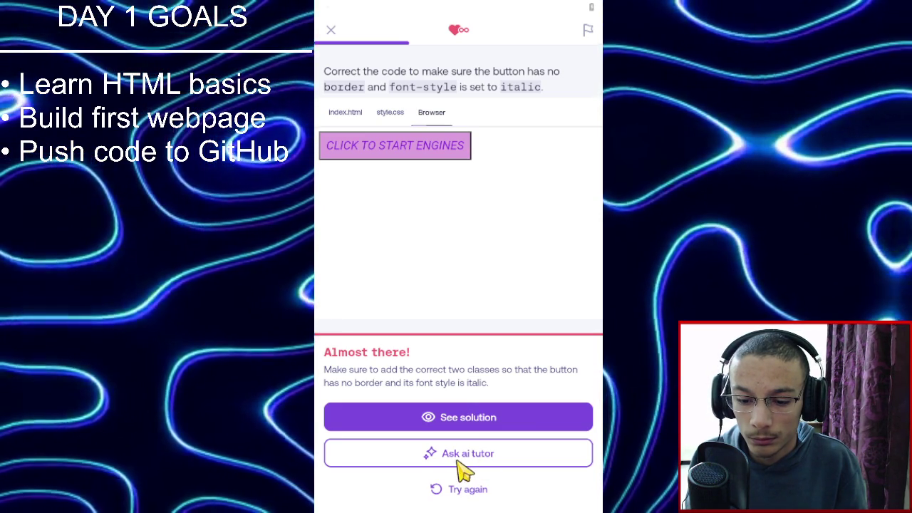
# Read the AI tutor's note that the control class is missing, then compare style.css and index.html.
pyautogui.click(459, 462)
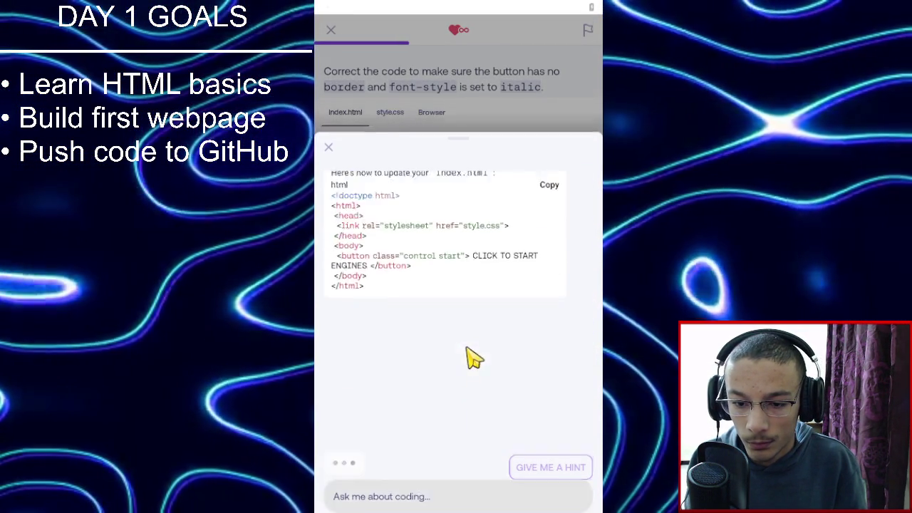
pyautogui.click(384, 117)
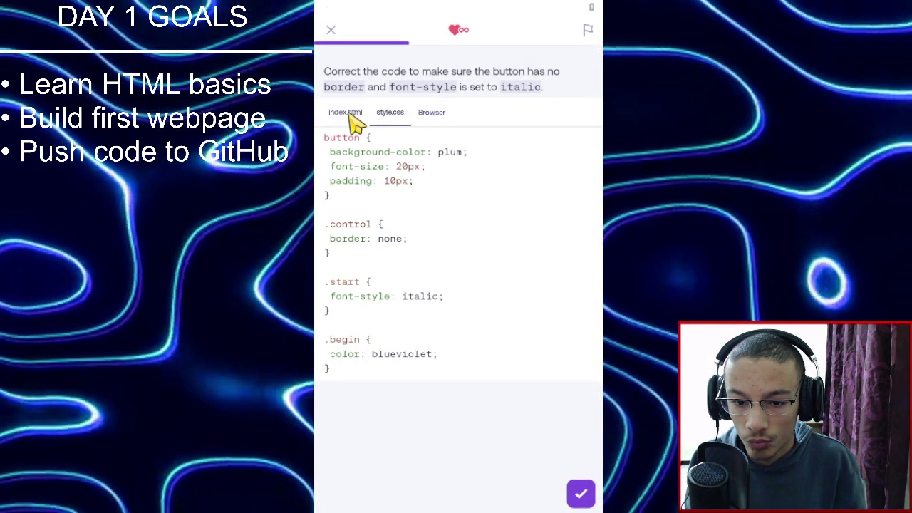
pyautogui.click(351, 120)
pyautogui.click(391, 116)
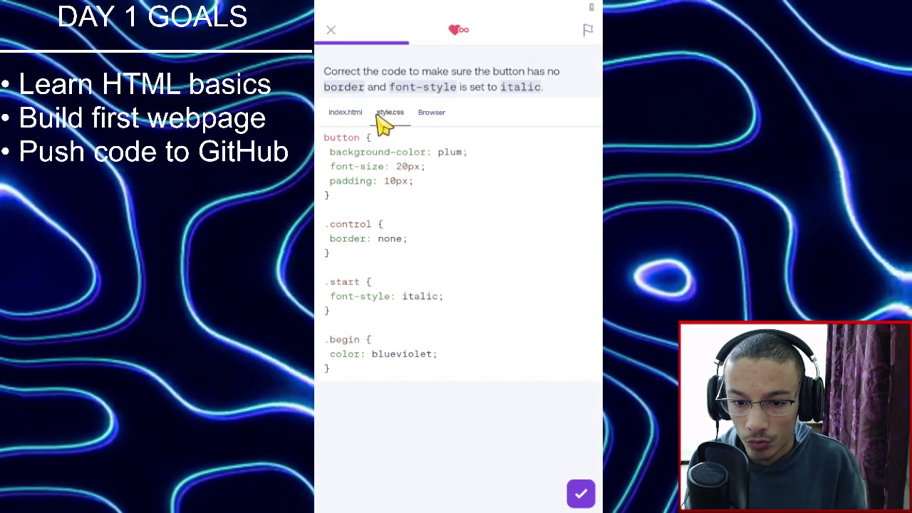
pyautogui.click(327, 117)
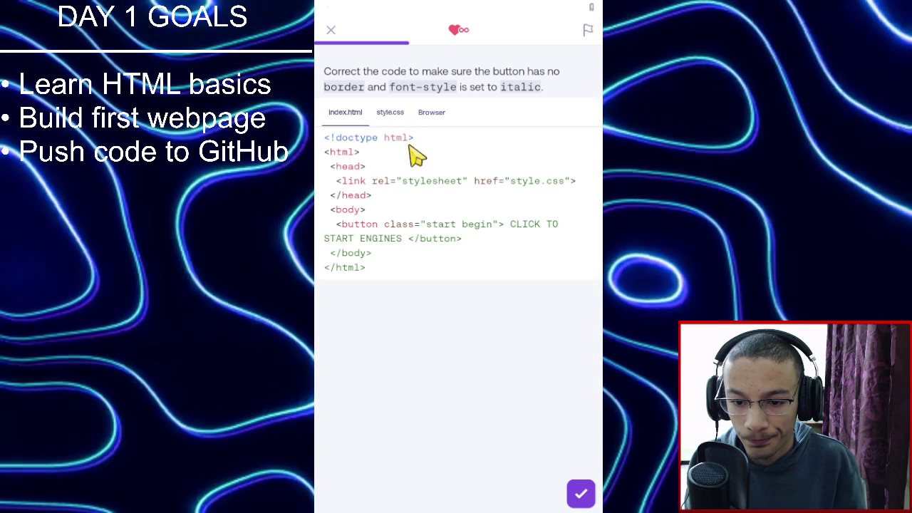
# Replace start with control so the button reads class="control begin", and check it.
pyautogui.click(382, 116)
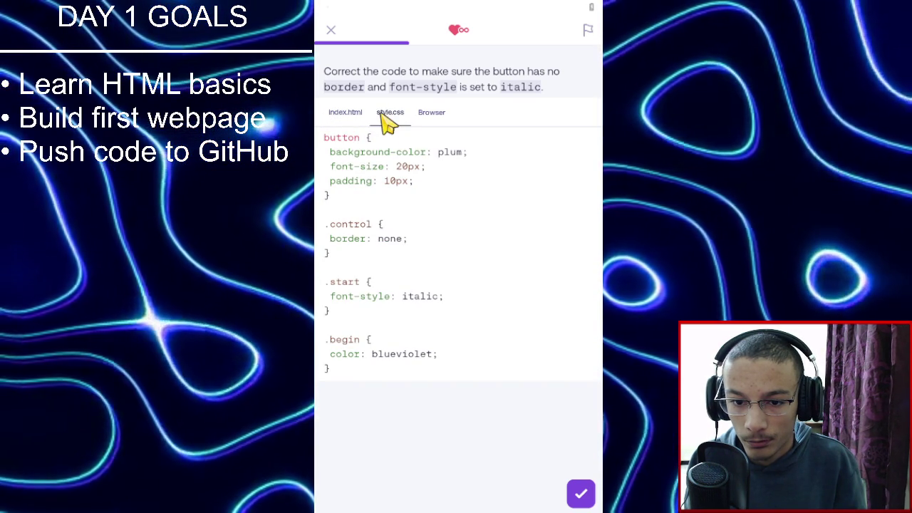
pyautogui.click(346, 116)
pyautogui.doubleClick(447, 233)
pyautogui.press('BackSpace')
pyautogui.press('BackSpace')
pyautogui.press('BackSpace')
pyautogui.write('control')
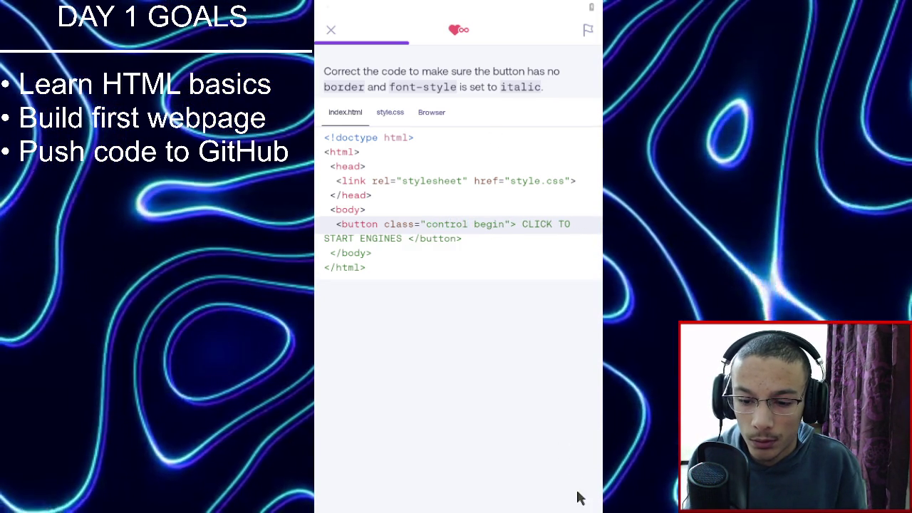
pyautogui.click(579, 497)
# Retry, review the stylesheet, recheck the answer, and ask the AI tutor for an explanation.
pyautogui.click(473, 483)
pyautogui.click(385, 114)
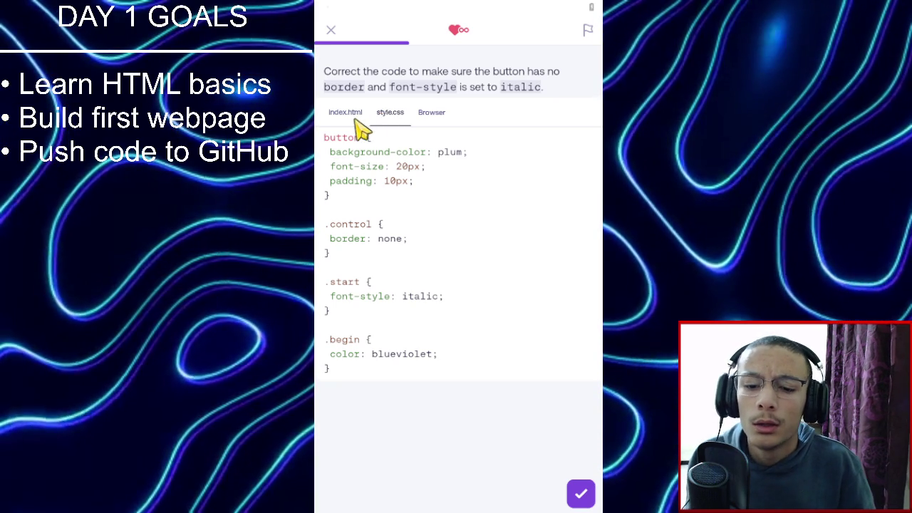
pyautogui.click(349, 114)
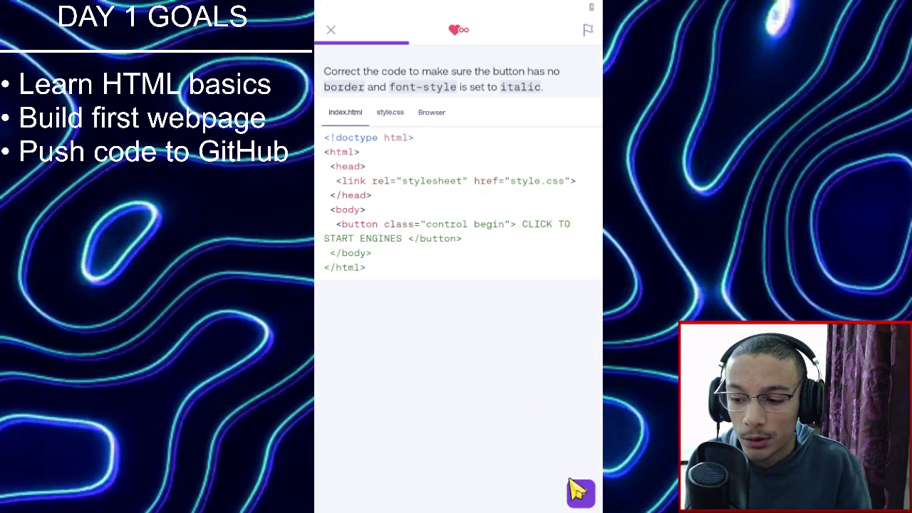
pyautogui.click(581, 492)
pyautogui.click(496, 459)
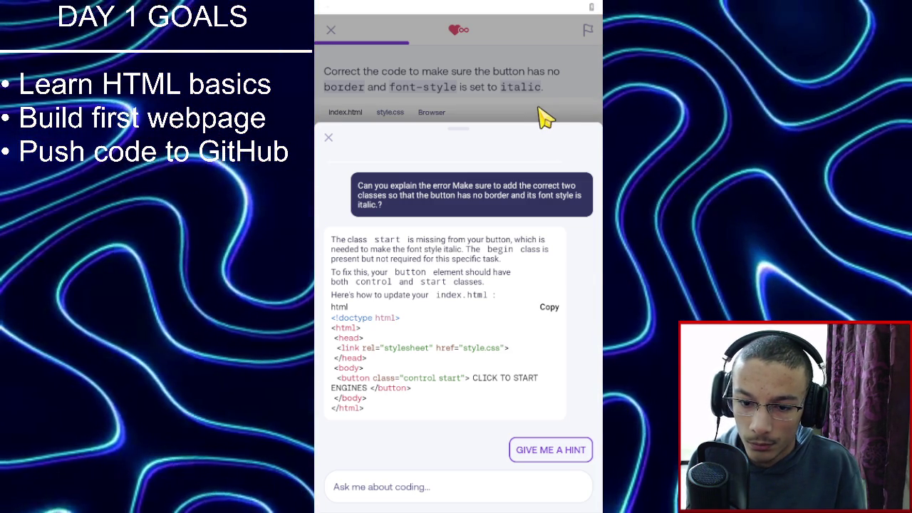
# Close the tutor explanation and view the .control and .start rules in style.css.
pyautogui.click(542, 117)
pyautogui.click(396, 112)
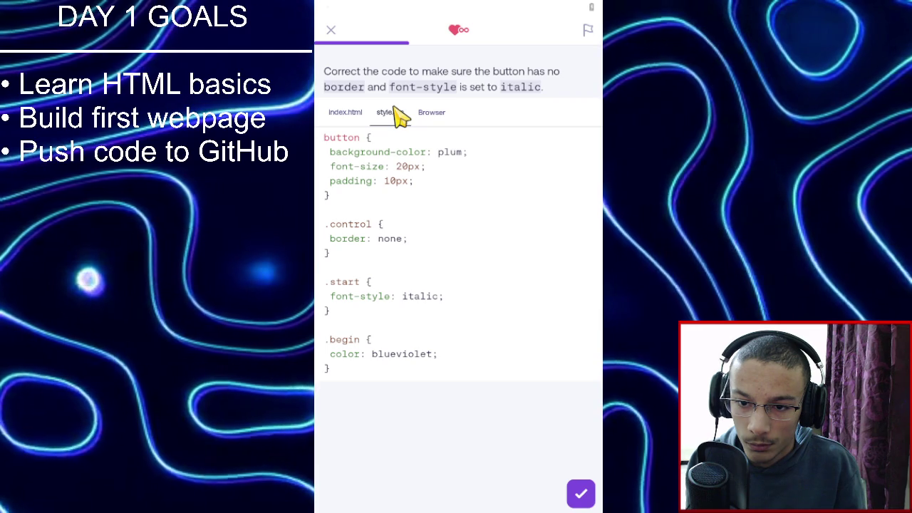
# Replace begin with start so the button reads class="control start", pass the check, and continue.
pyautogui.click(345, 114)
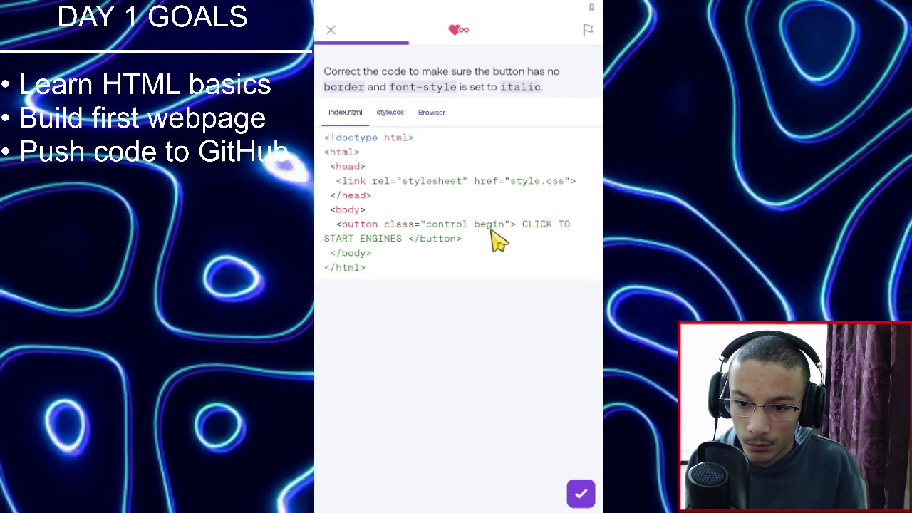
pyautogui.click(390, 114)
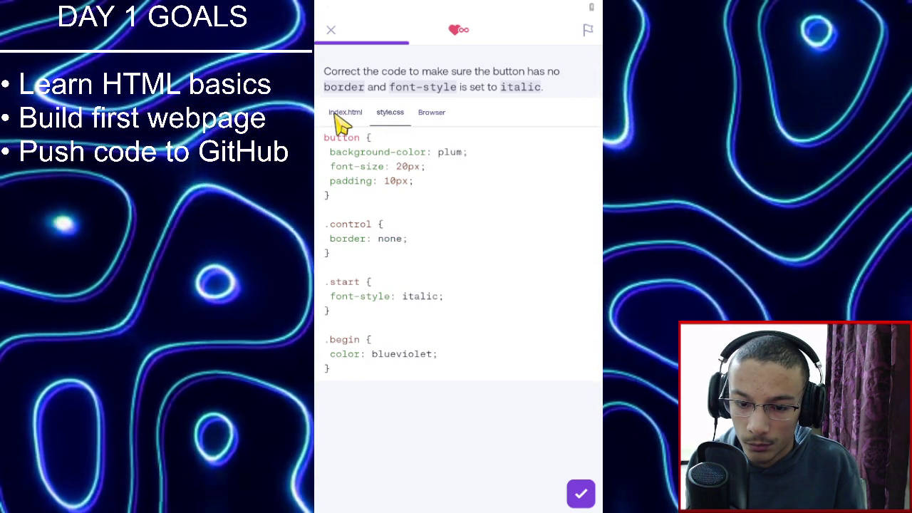
pyautogui.click(342, 119)
pyautogui.doubleClick(492, 225)
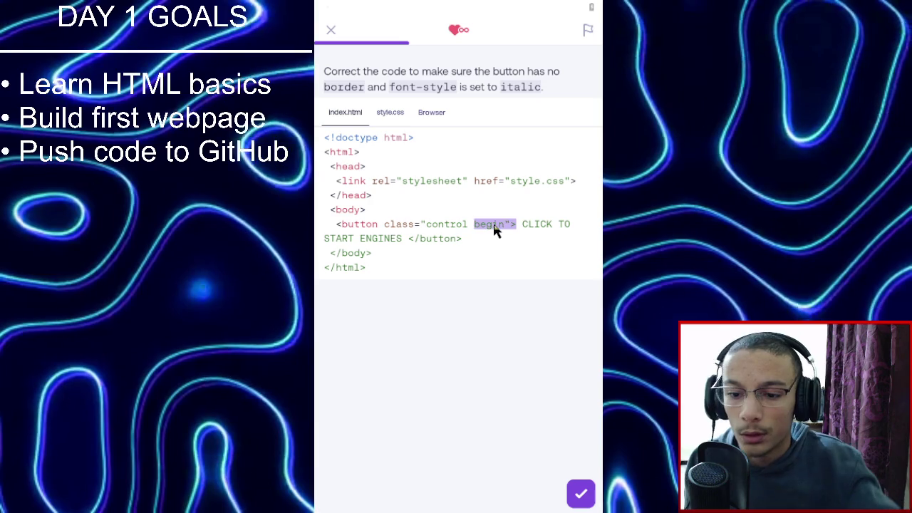
pyautogui.write('sta')
pyautogui.press('BackSpace')
pyautogui.write('ta')
pyautogui.click(478, 248)
pyautogui.click(581, 493)
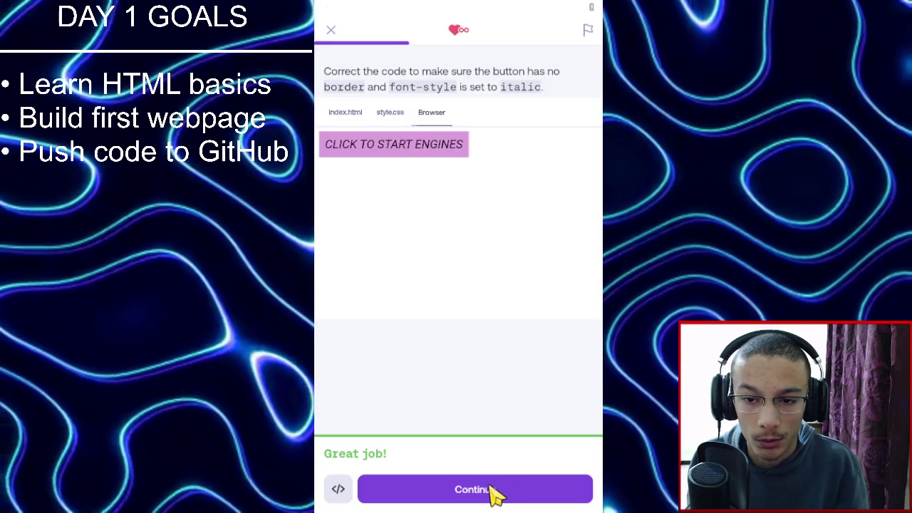
pyautogui.click(491, 492)
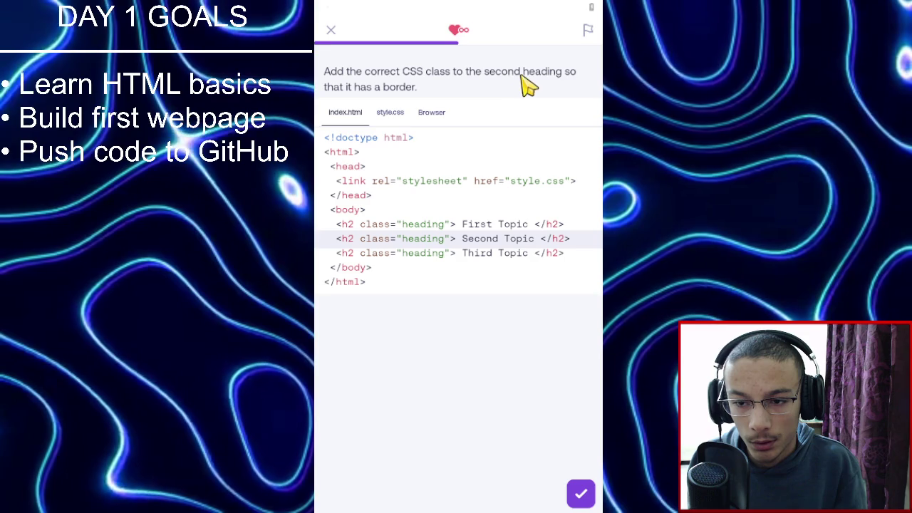
# Add the selected class after heading on the second h2, pass the check, and continue.
pyautogui.click(396, 113)
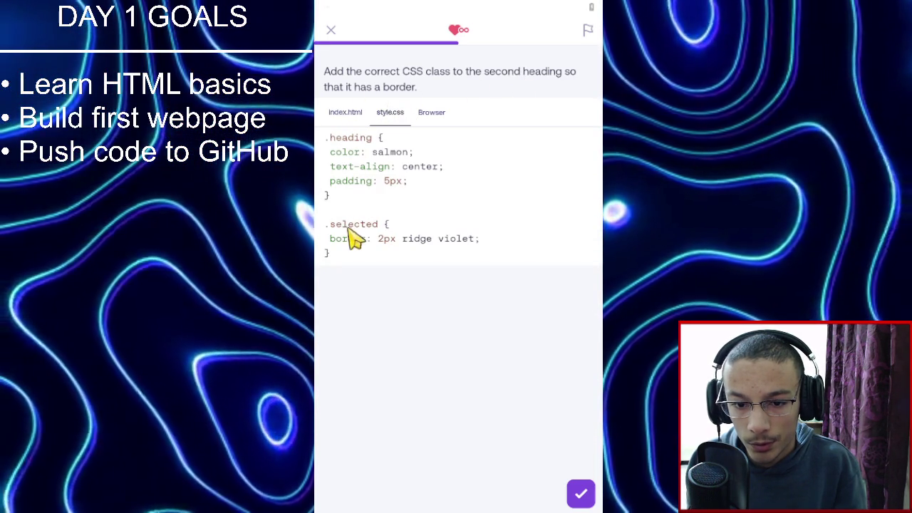
pyautogui.click(349, 116)
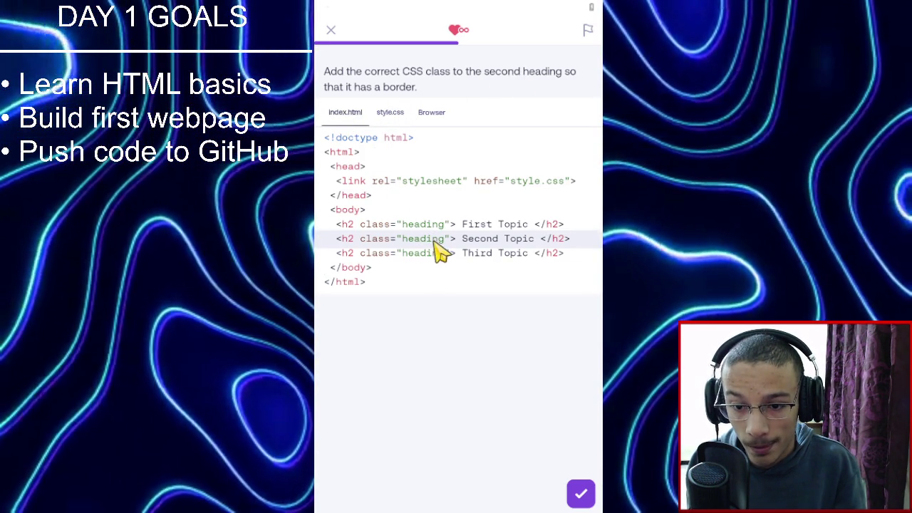
pyautogui.click(446, 239)
pyautogui.doubleClick(423, 239)
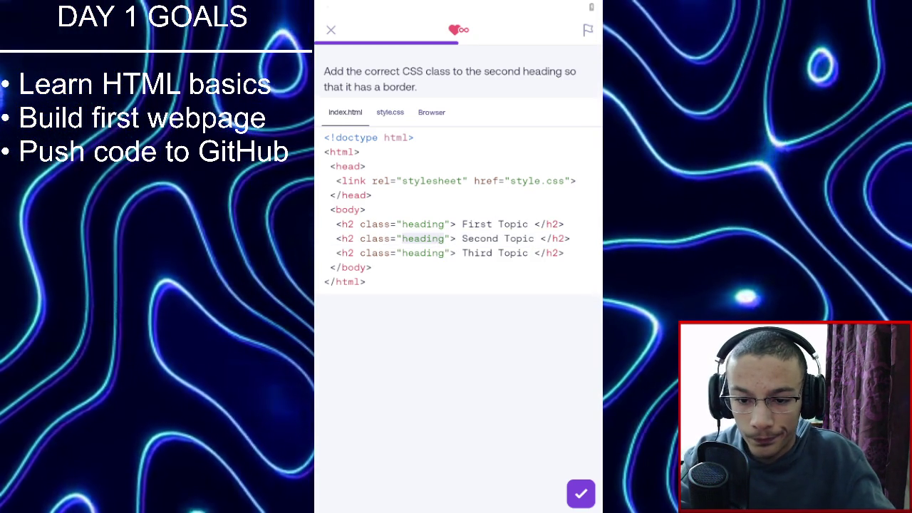
pyautogui.click(446, 239)
pyautogui.write('selected')
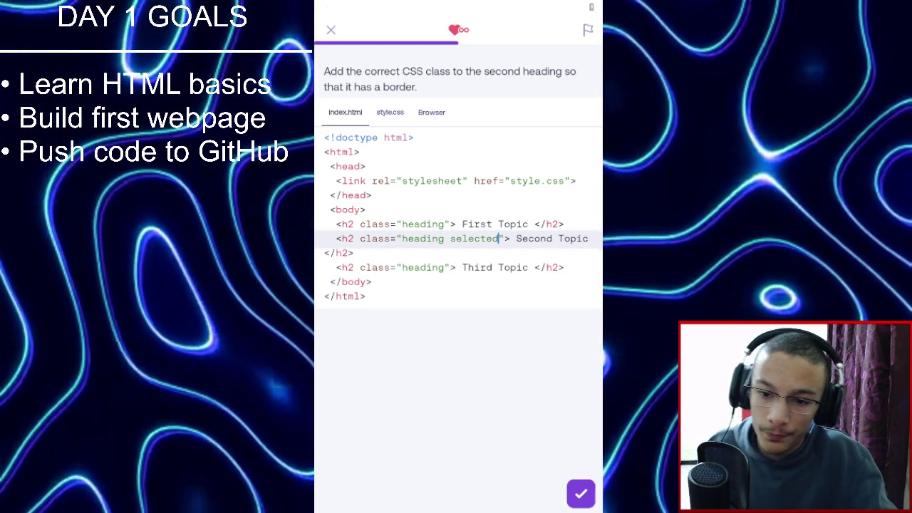
pyautogui.click(583, 499)
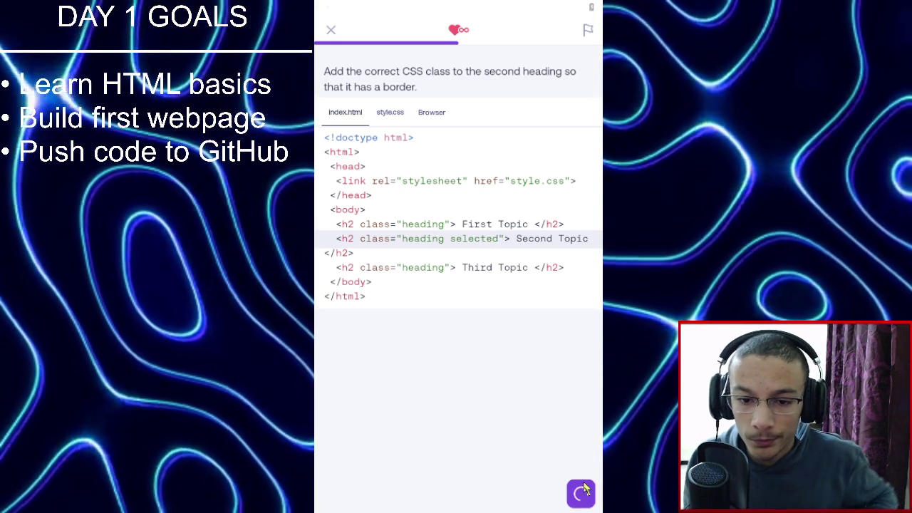
pyautogui.click(589, 491)
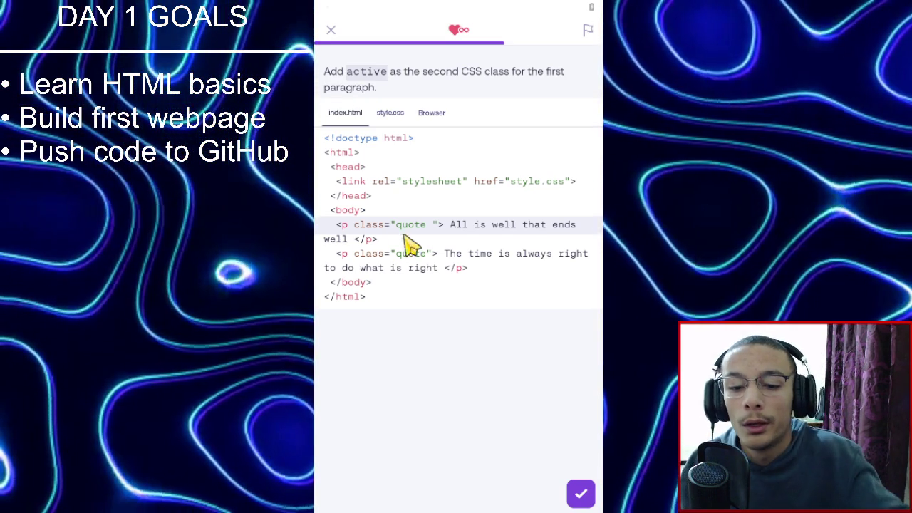
# Complete the first paragraph's class as "quote active", pass the check, and continue.
pyautogui.click(434, 229)
pyautogui.write('acti')
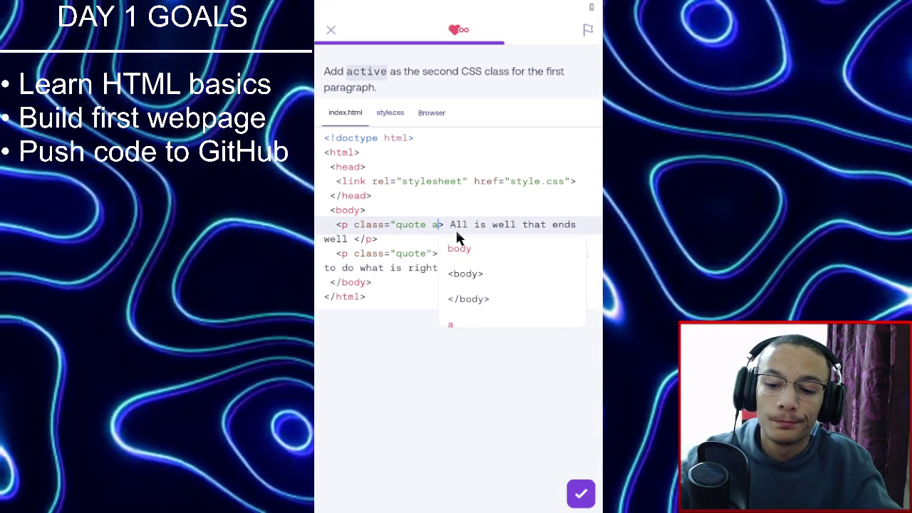
pyautogui.write('ve"')
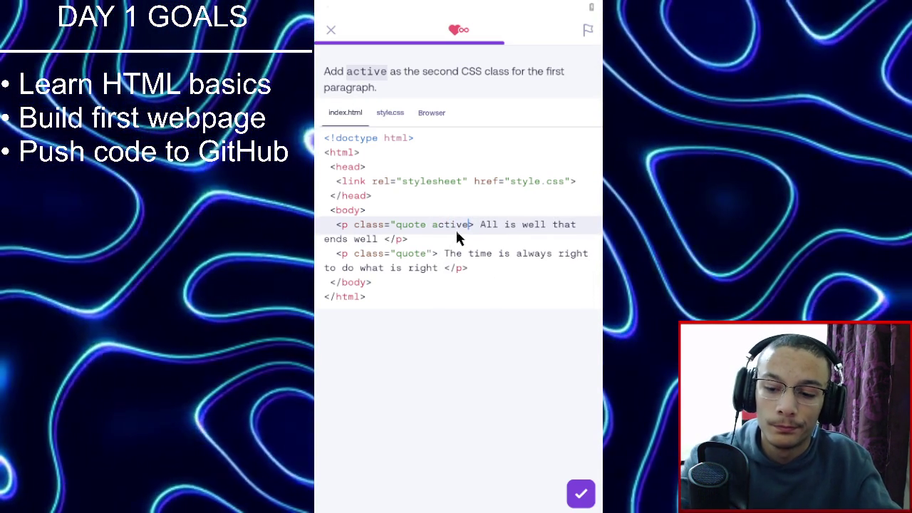
pyautogui.click(397, 122)
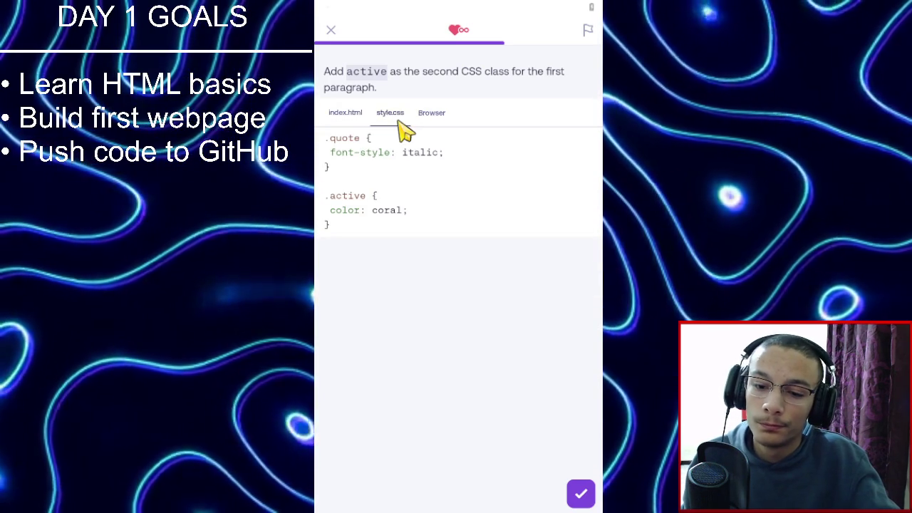
pyautogui.click(348, 123)
pyautogui.click(582, 494)
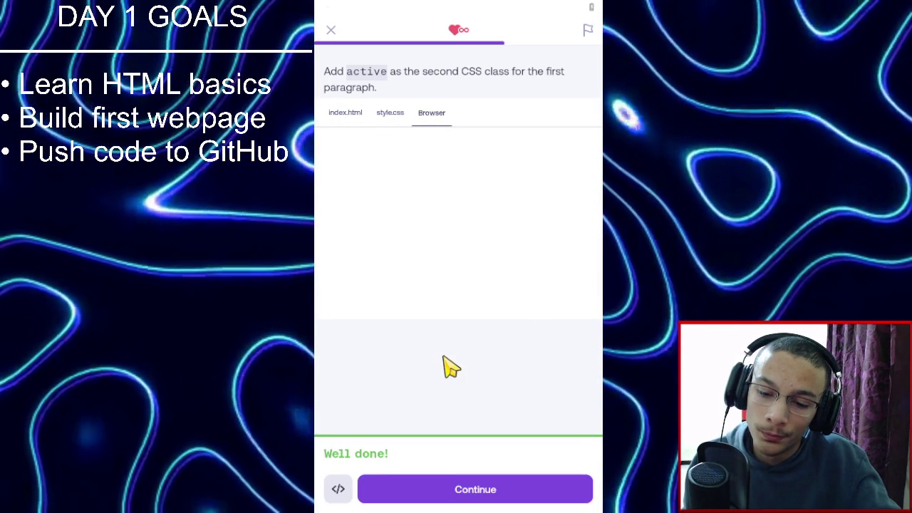
pyautogui.click(436, 490)
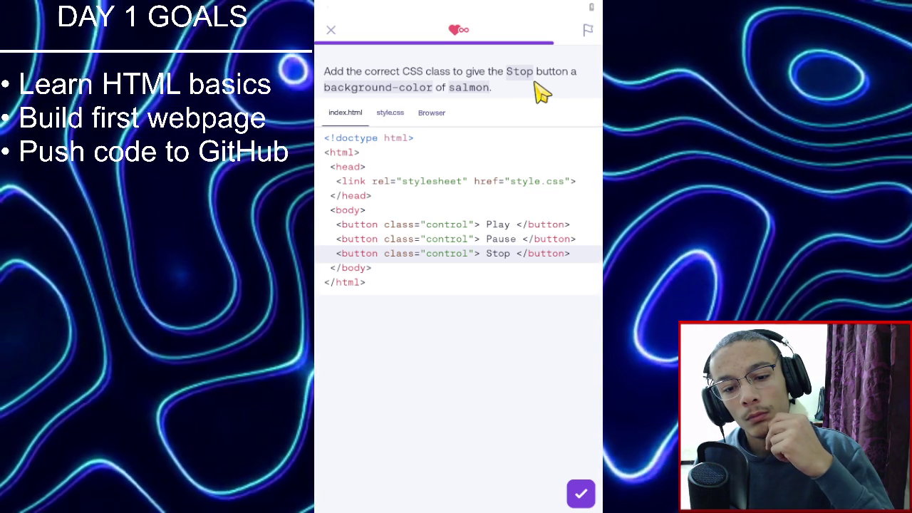
# Compare the control, pause and stop CSS rules with the three-button HTML markup.
pyautogui.click(390, 118)
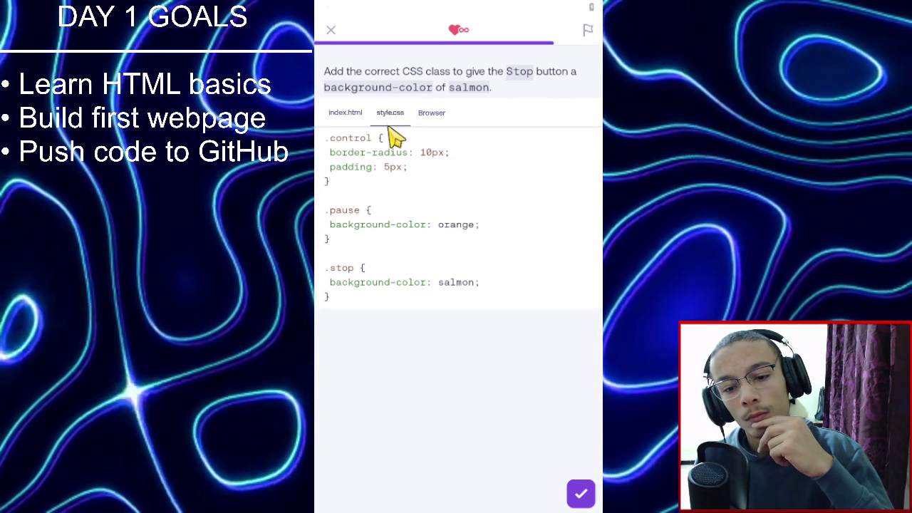
pyautogui.click(349, 117)
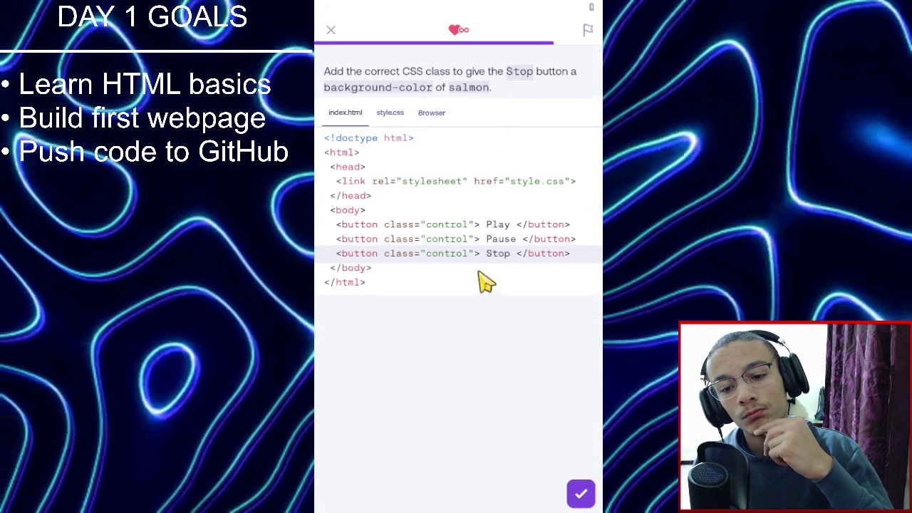
pyautogui.click(464, 254)
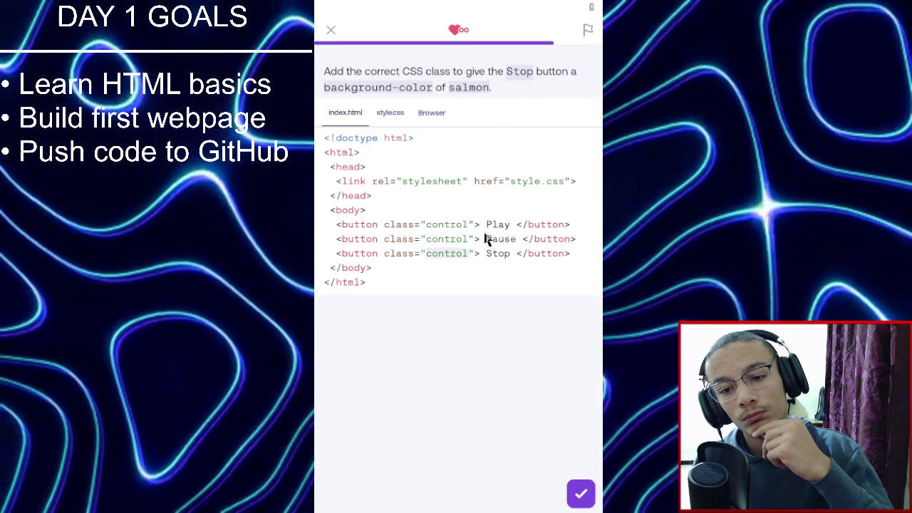
pyautogui.click(393, 114)
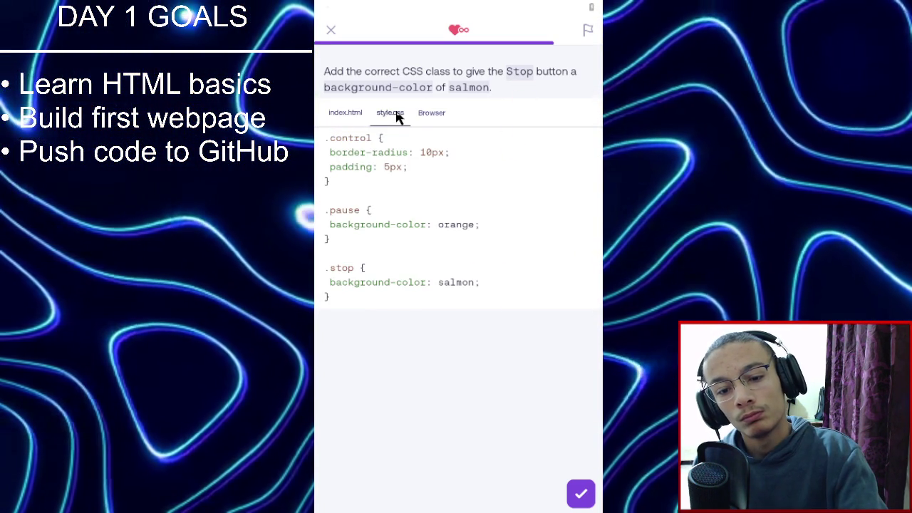
pyautogui.click(358, 118)
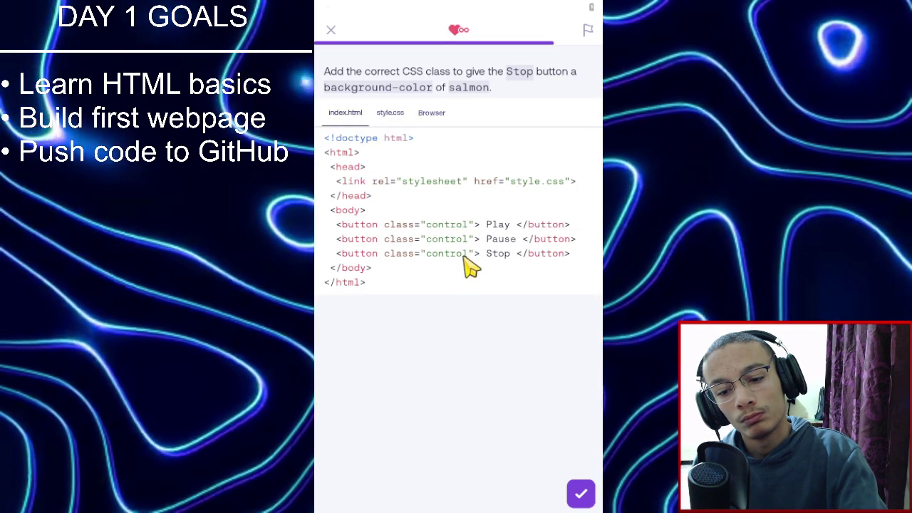
# Add the 'stop' class to the Stop button so it reads class="control stop".
pyautogui.click(468, 255)
pyautogui.write('stp')
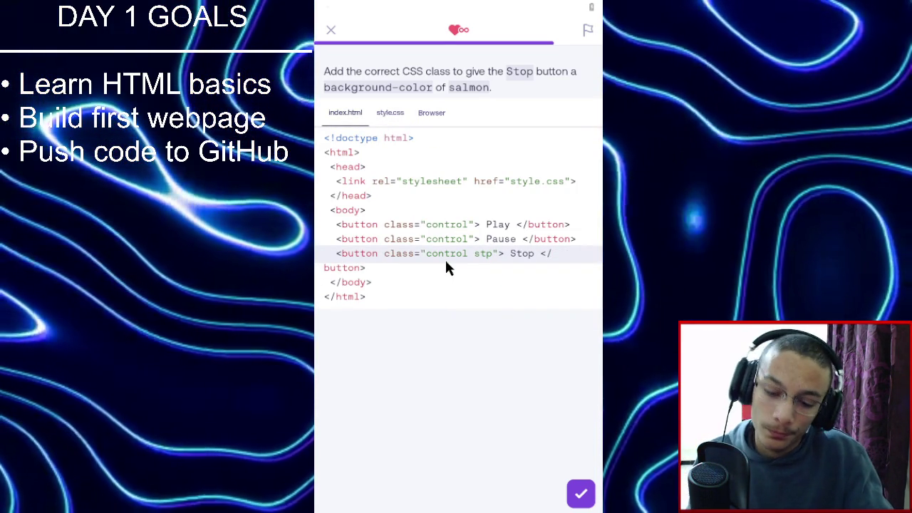
pyautogui.press('Left')
pyautogui.write('o')
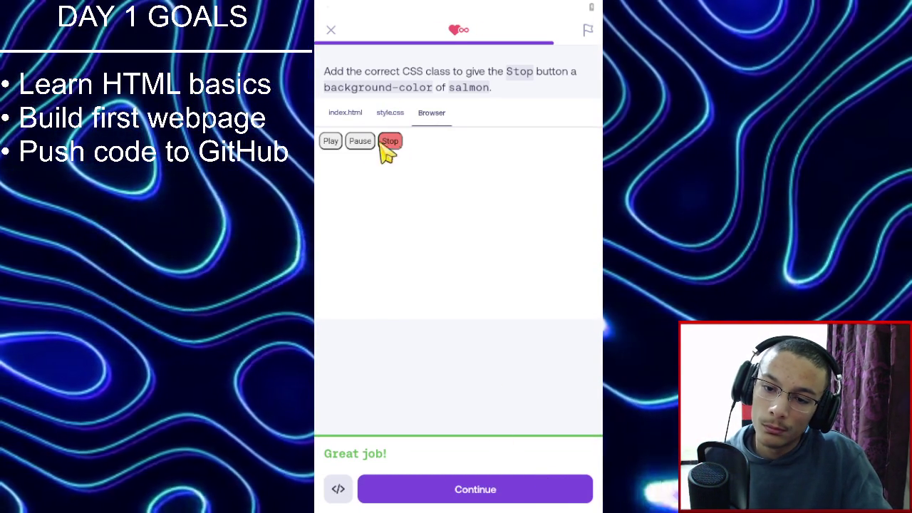
pyautogui.scroll(-2, 409, 238)
# Continue past the Sparks, XP and league screens and start the CSS Intermediate 2 practice.
pyautogui.click(489, 492)
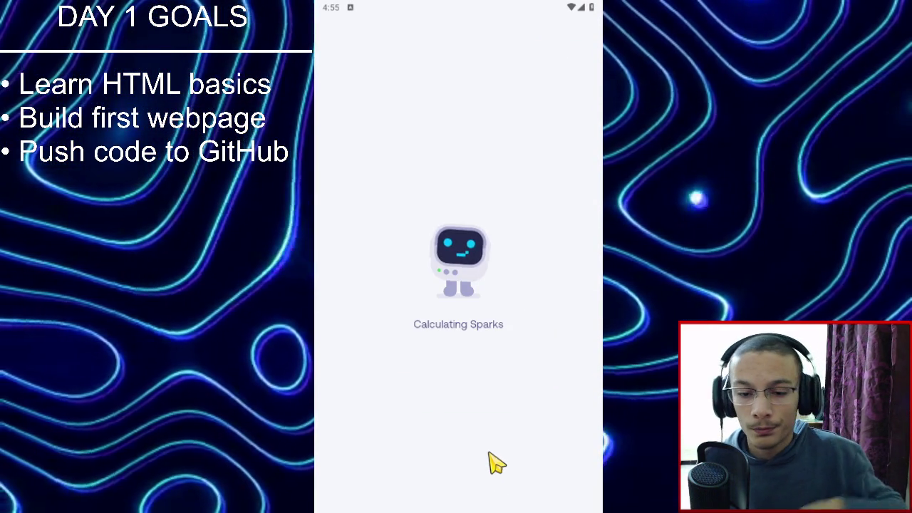
pyautogui.click(528, 486)
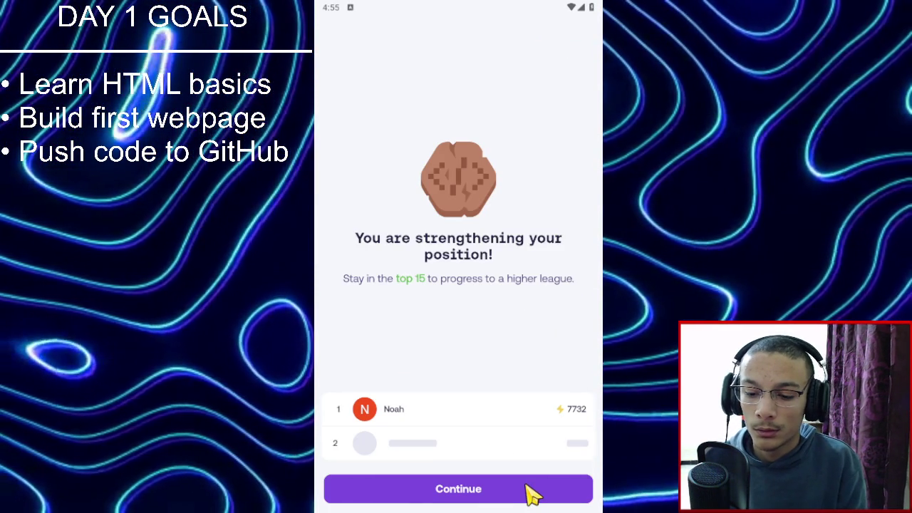
pyautogui.click(504, 486)
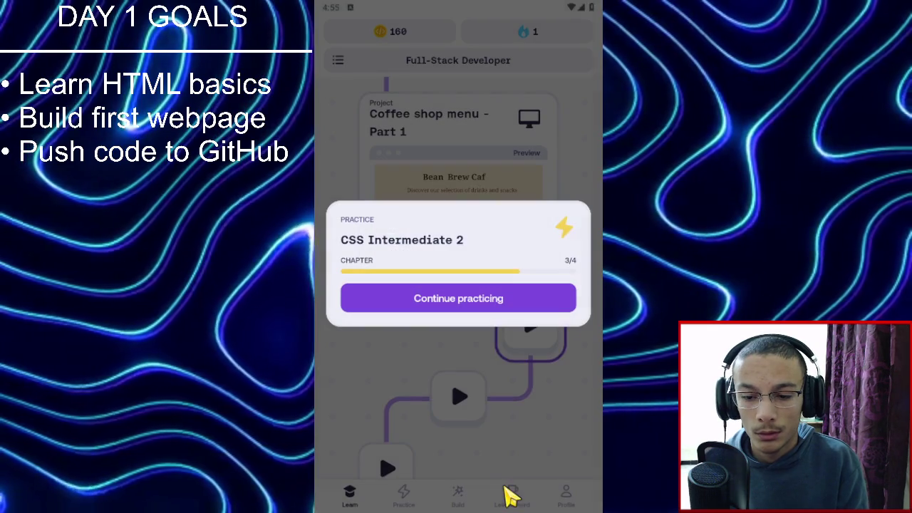
pyautogui.click(498, 306)
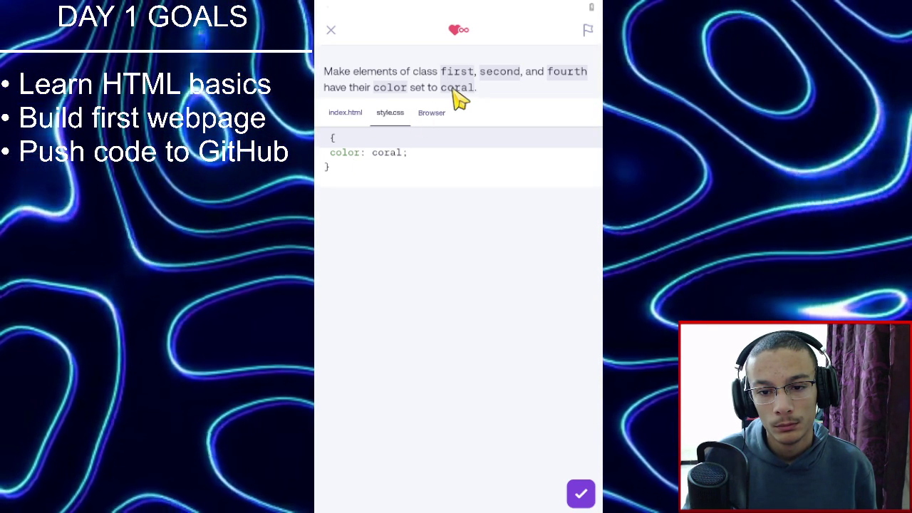
# Compare the paragraph class names in the HTML with the coral rule in style.css.
pyautogui.click(358, 116)
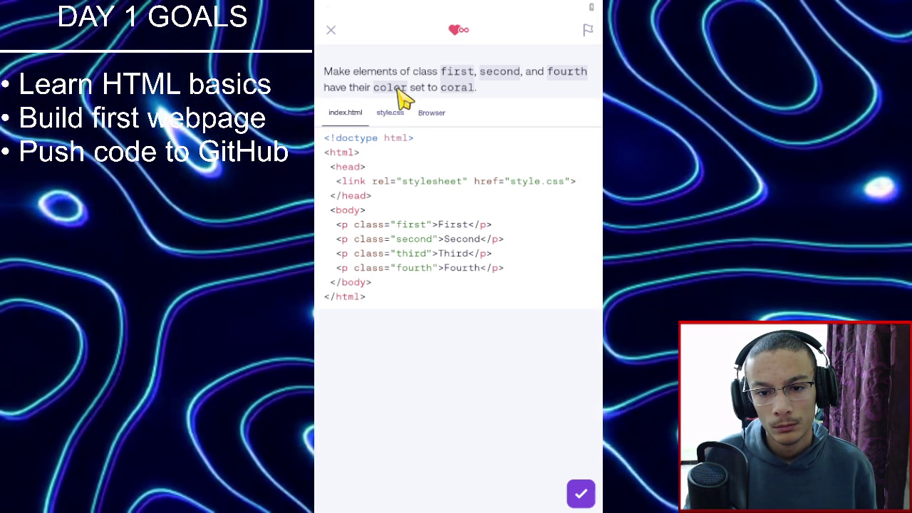
pyautogui.click(400, 119)
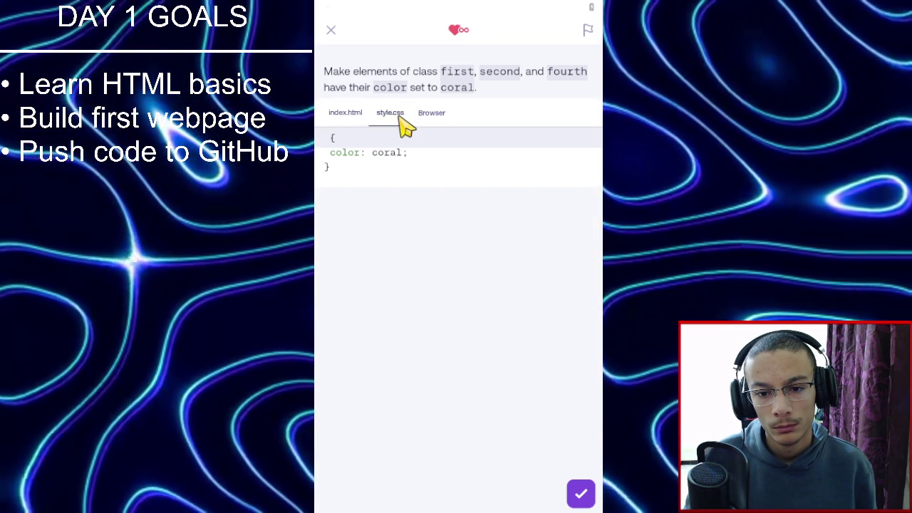
pyautogui.click(360, 112)
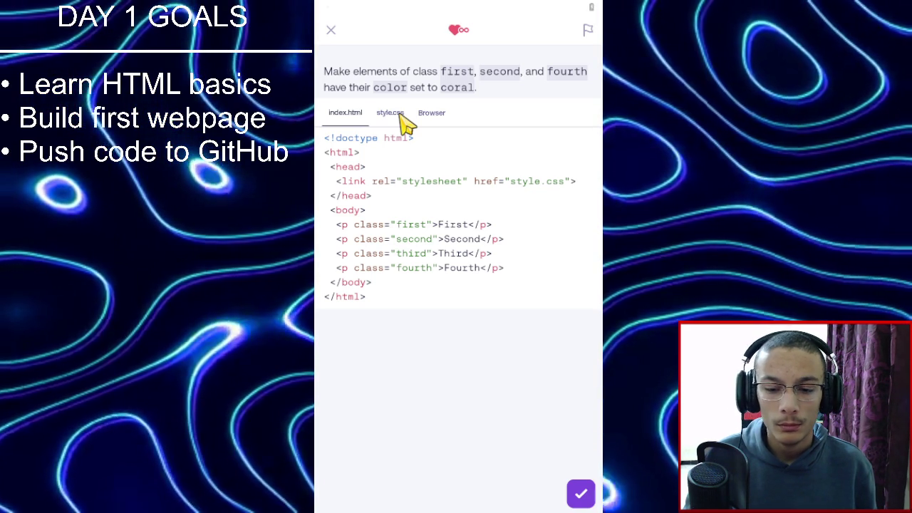
pyautogui.click(400, 119)
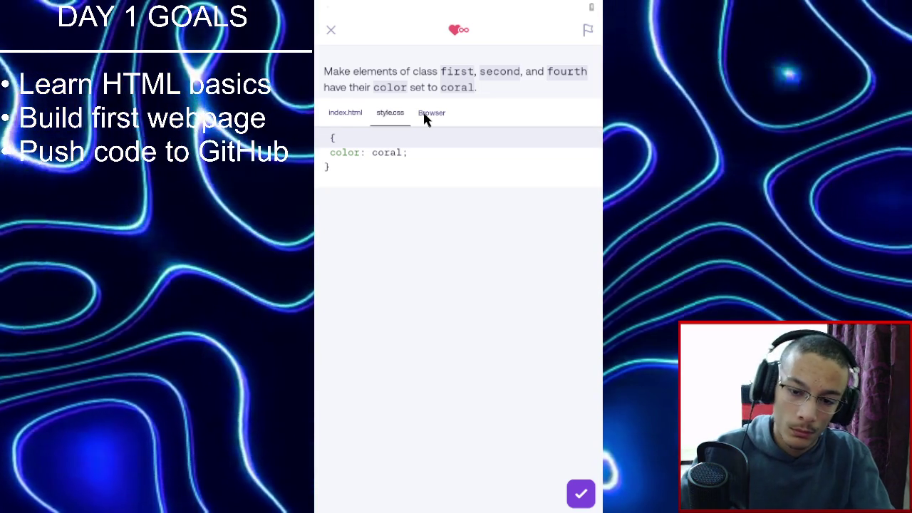
# Give the coral rule the selector '.first, .second, .fourth' and submit it for checking.
pyautogui.write('.fi')
pyautogui.write('rst')
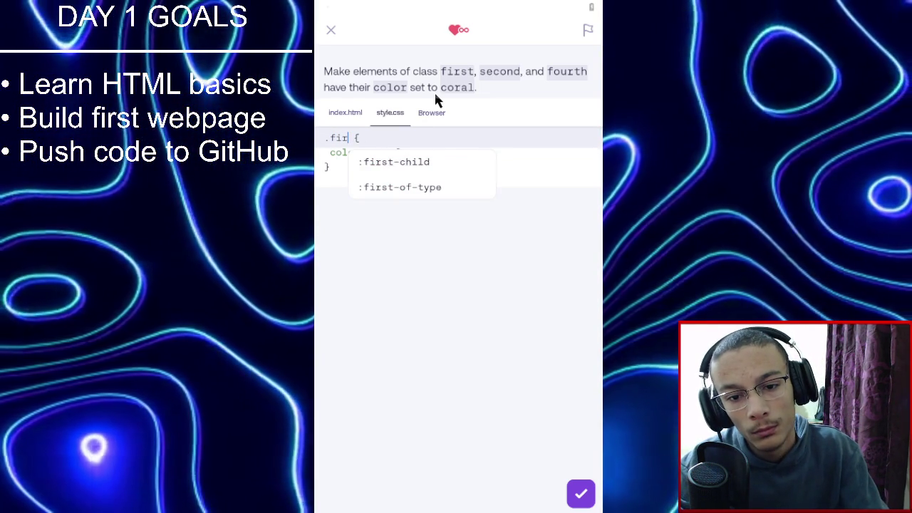
pyautogui.write(', ')
pyautogui.write('.second')
pyautogui.write(', .f')
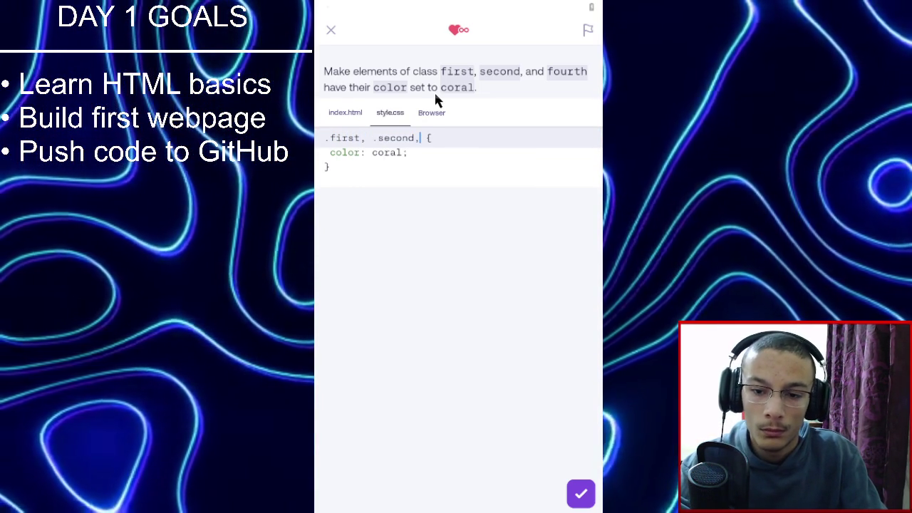
pyautogui.write('ou')
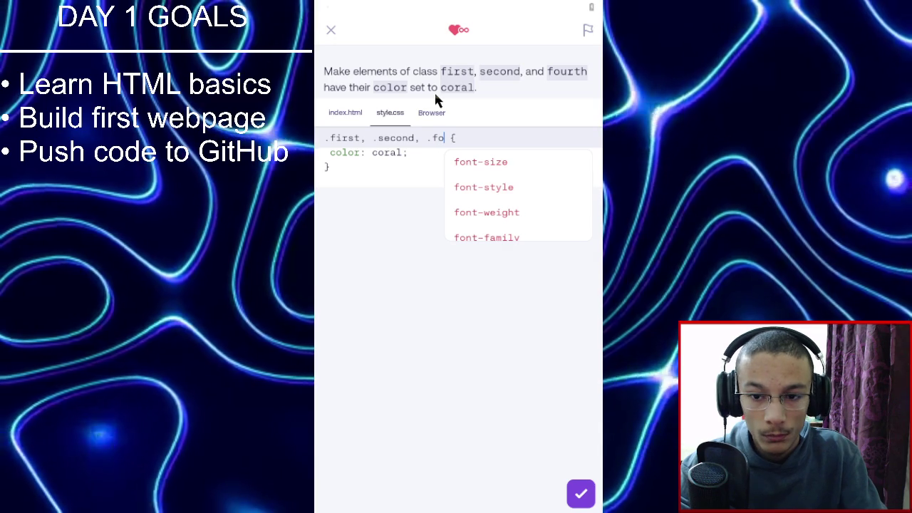
pyautogui.write('rth,')
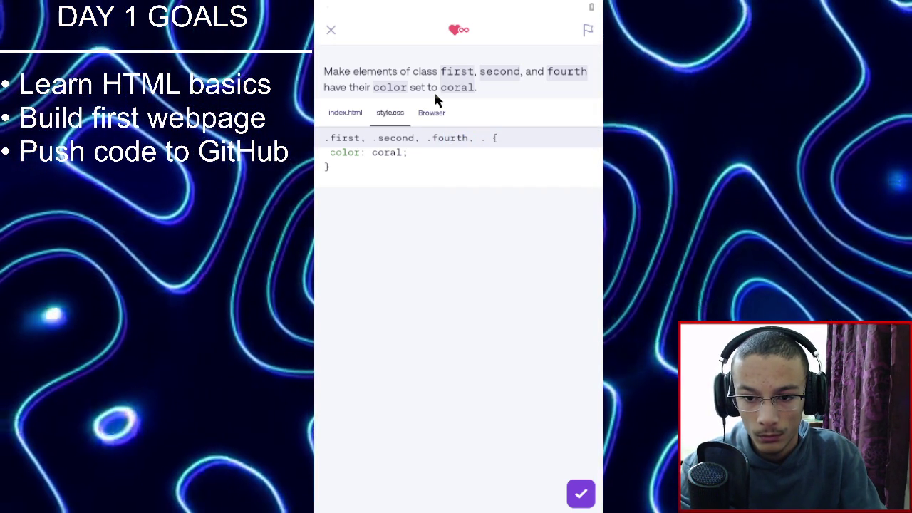
pyautogui.write(' ..')
pyautogui.press('BackSpace')
pyautogui.press('BackSpace')
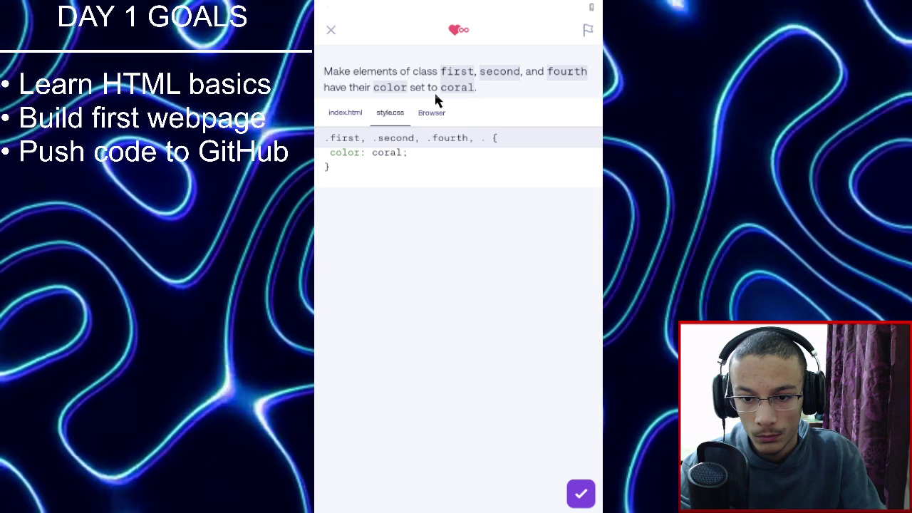
pyautogui.press('BackSpace')
pyautogui.press('BackSpace')
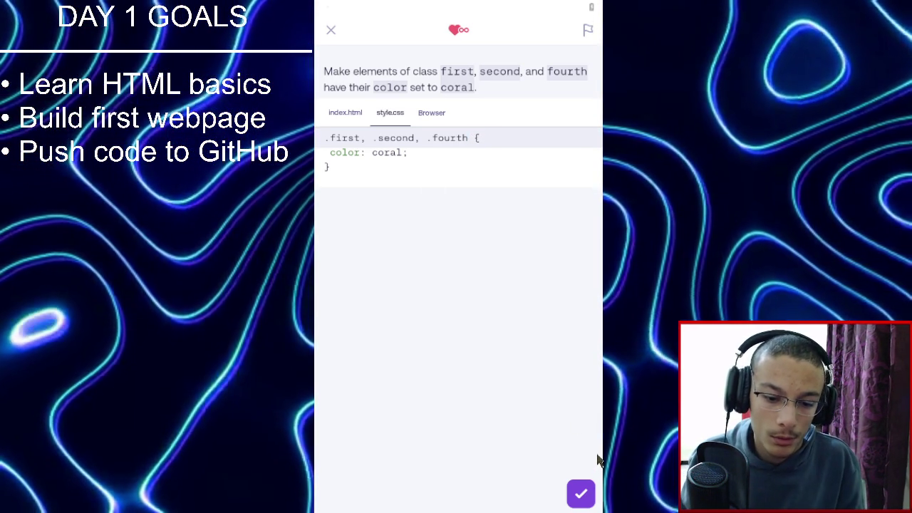
pyautogui.click(583, 498)
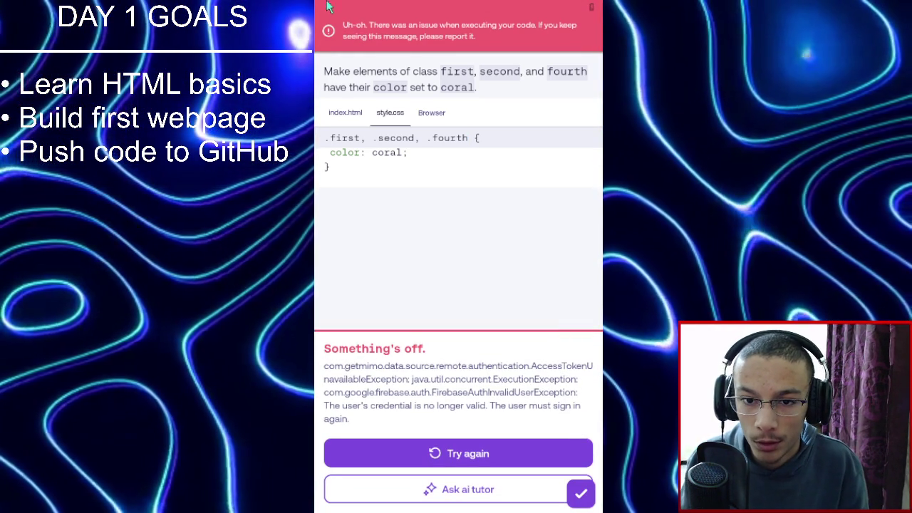
# Dismiss the error, resubmit the coral selector, then ask the AI tutor about the failure.
pyautogui.click(362, 35)
pyautogui.click(483, 451)
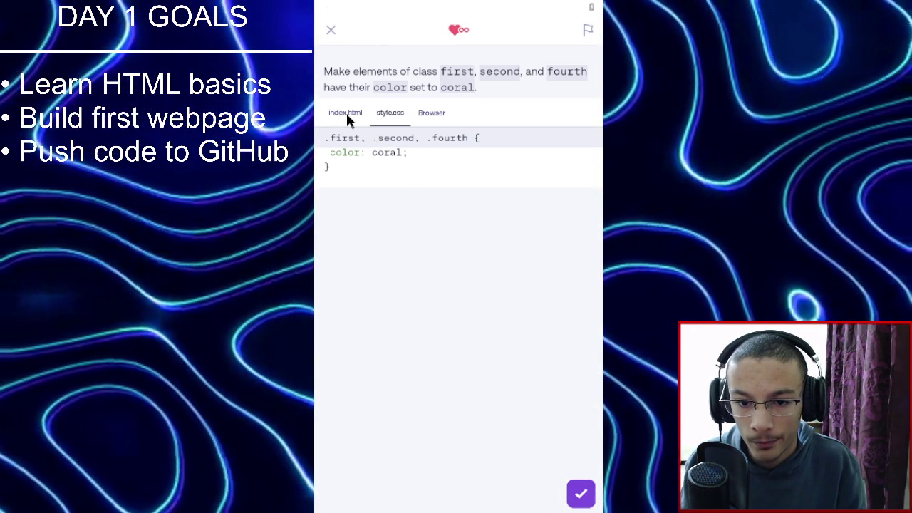
pyautogui.click(346, 114)
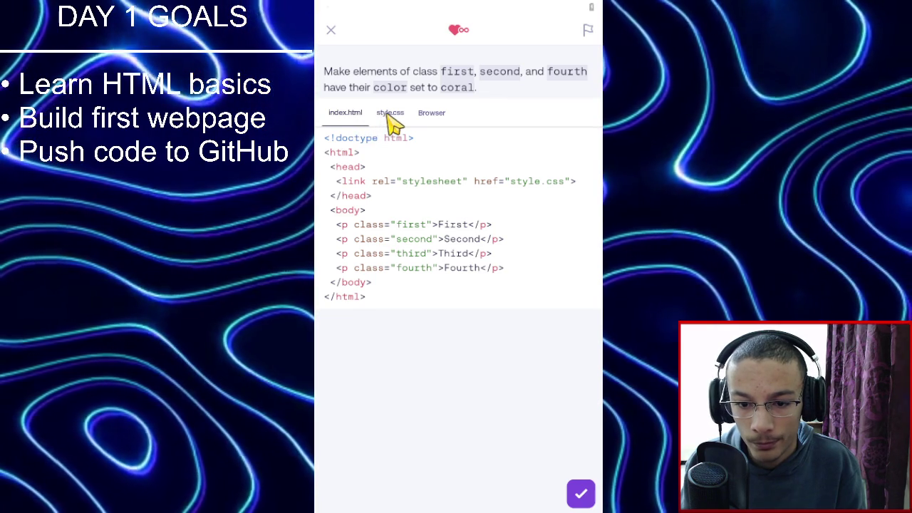
pyautogui.click(385, 117)
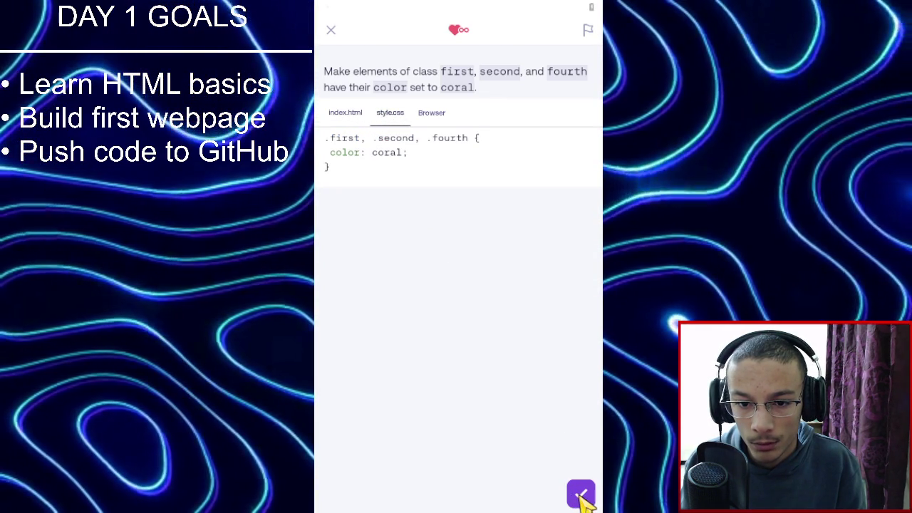
pyautogui.click(581, 497)
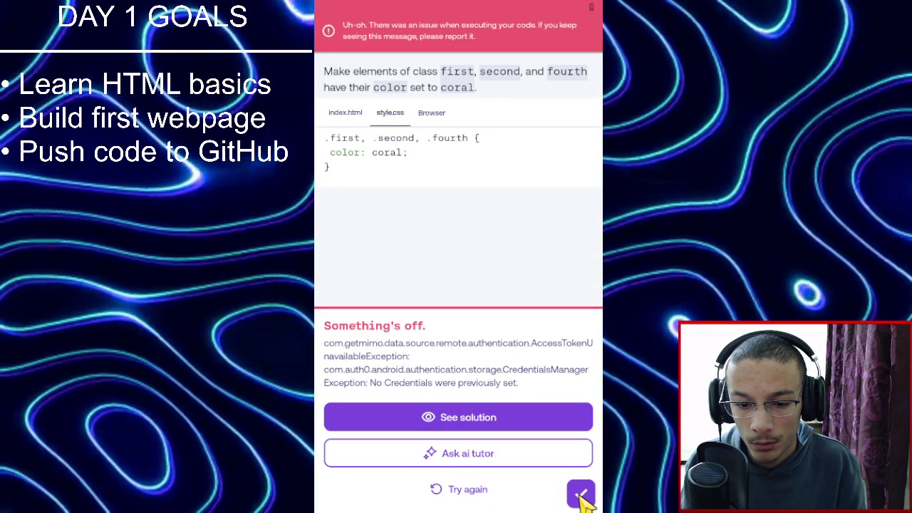
pyautogui.click(546, 454)
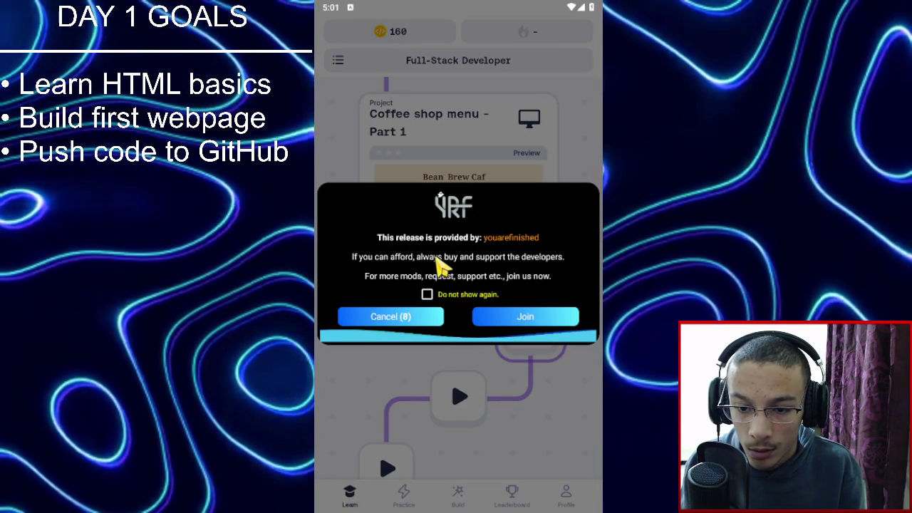
# Permanently hide the release notice and scroll the path to the Coffee shop menu – Part 2 card.
pyautogui.click(436, 296)
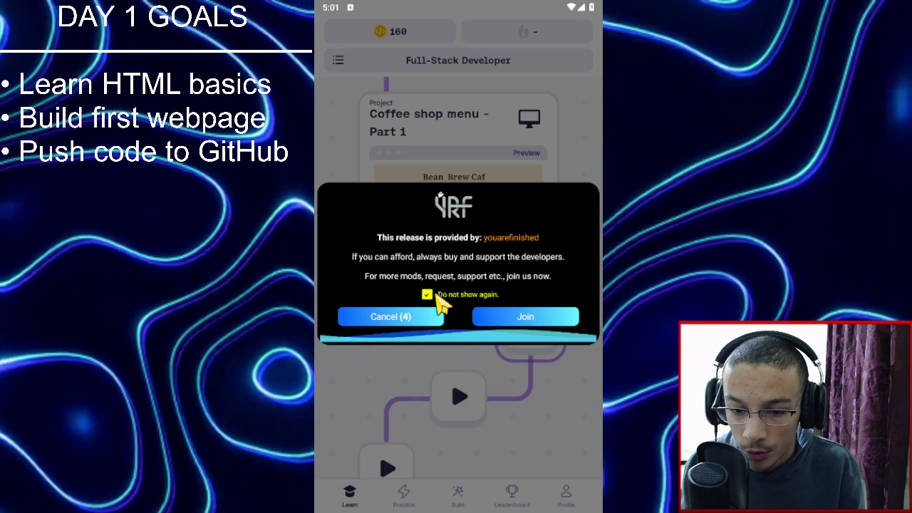
pyautogui.click(432, 322)
pyautogui.scroll(2, 464, 417)
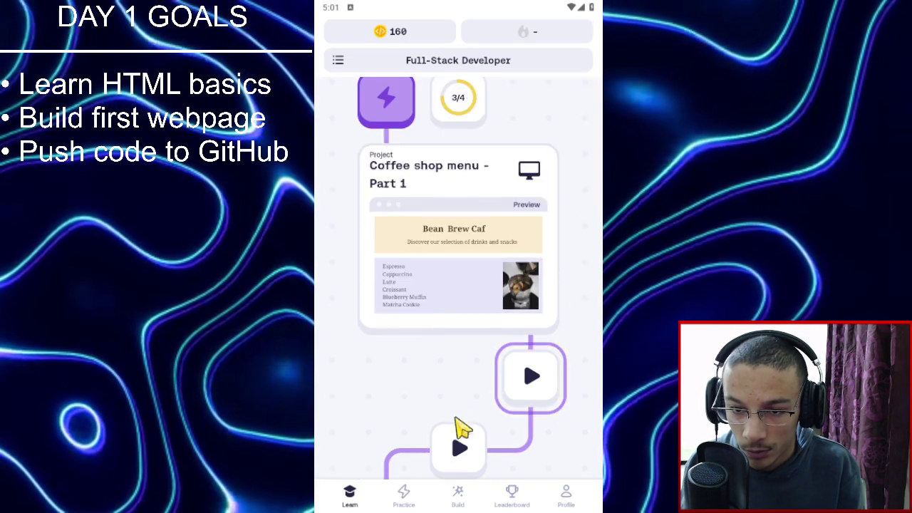
pyautogui.scroll(-5, 471, 374)
pyautogui.scroll(-10, 470, 374)
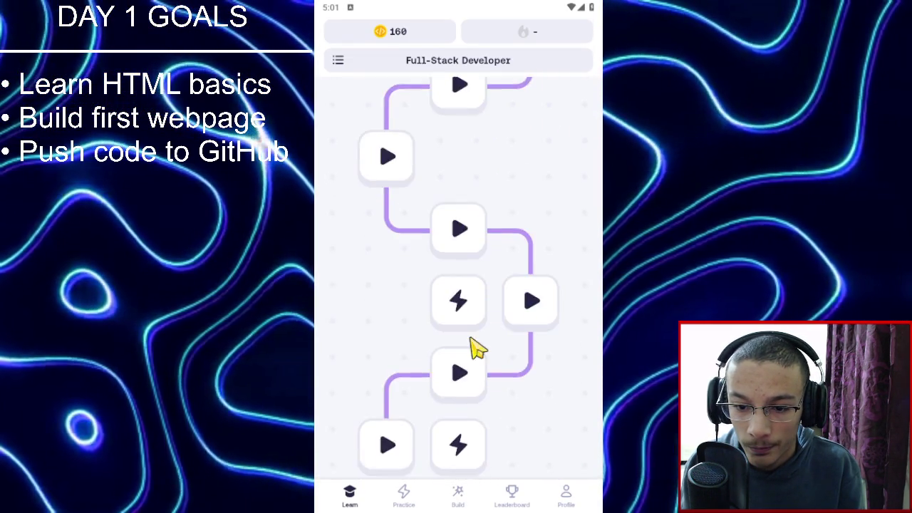
pyautogui.scroll(3, 515, 254)
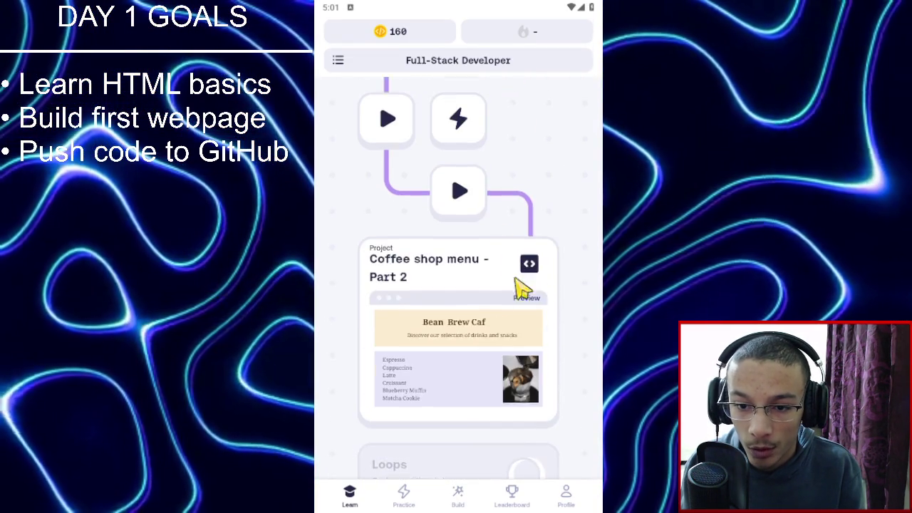